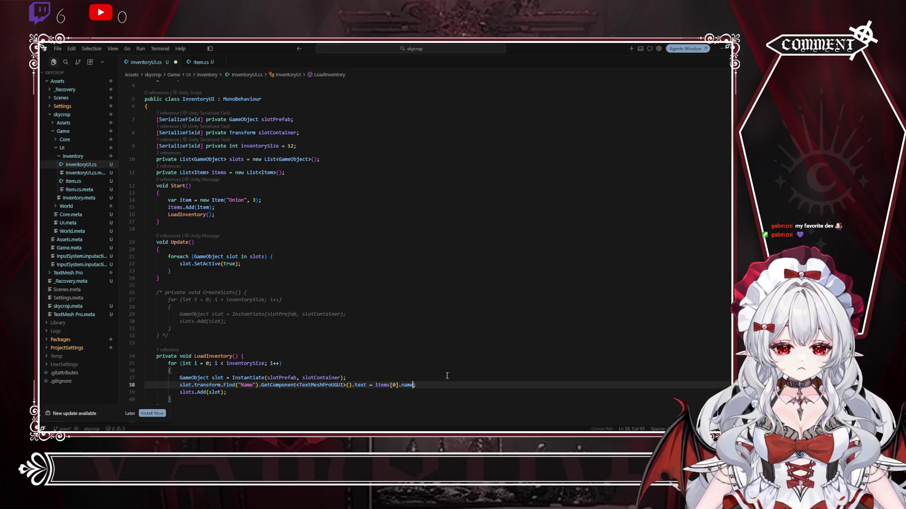
type(";")
Step: Review the slot-spawning LoadInventory loop in InventoryUI.cs and the Item class in Item.cs
left_click(403, 315)
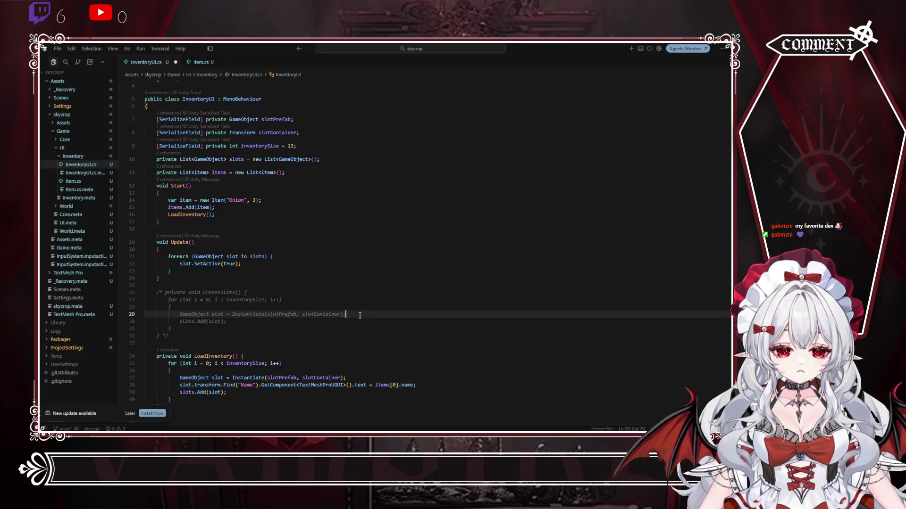
scroll(404, 276, "down", 5)
left_click_drag(425, 252, 180, 251)
scroll(384, 271, "up", 4)
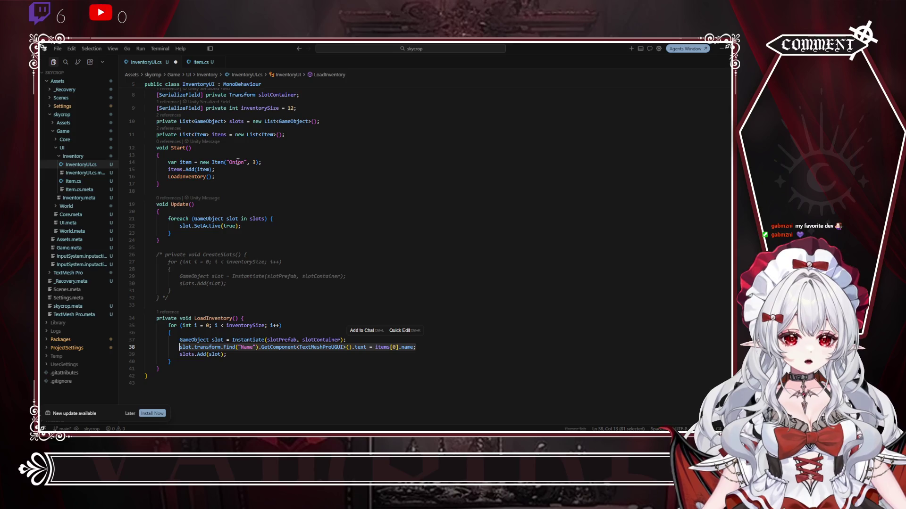
left_click(73, 181)
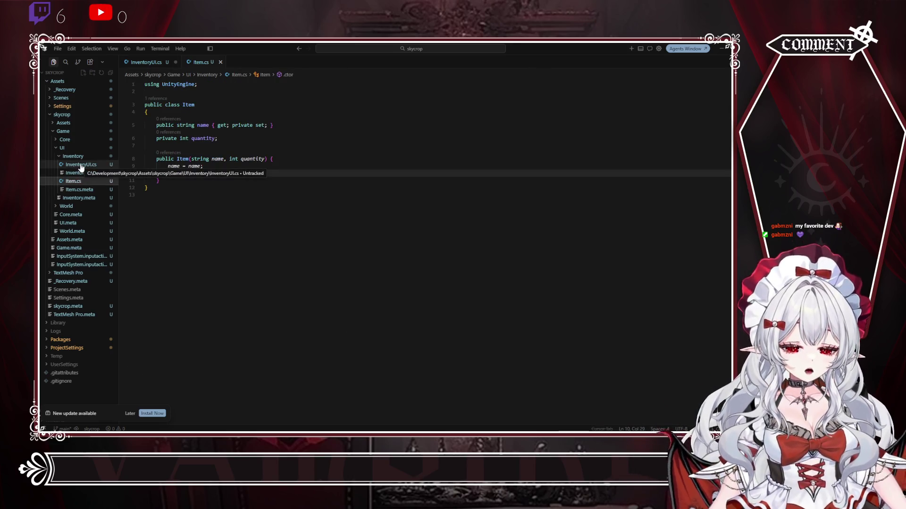
left_click(81, 165)
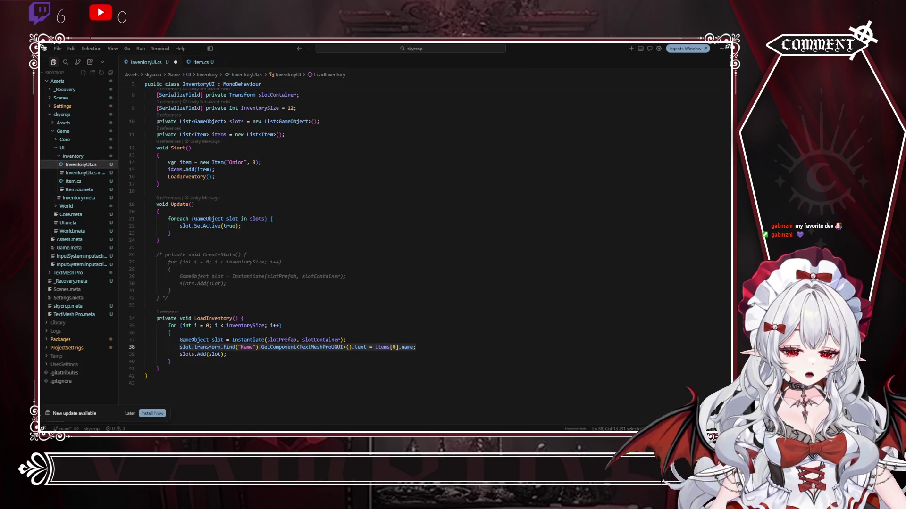
left_click(268, 163)
scroll(283, 226, "up", 2)
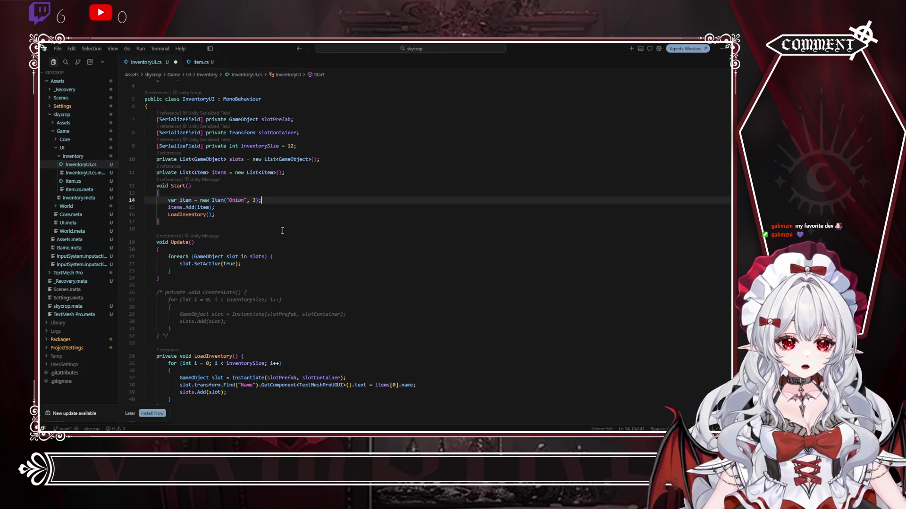
left_click(427, 371)
left_click(440, 377)
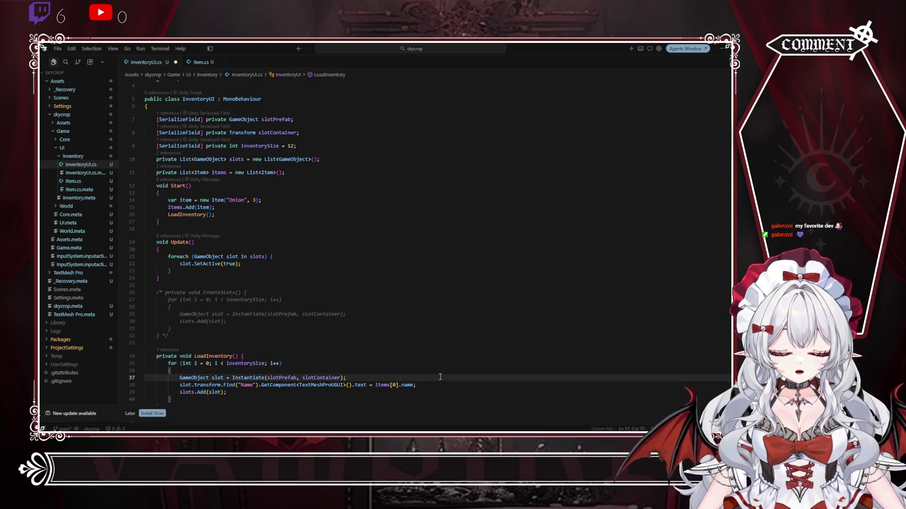
Step: Save InventoryUI.cs and switch to the Unity Editor
left_click(57, 49)
left_click(61, 178)
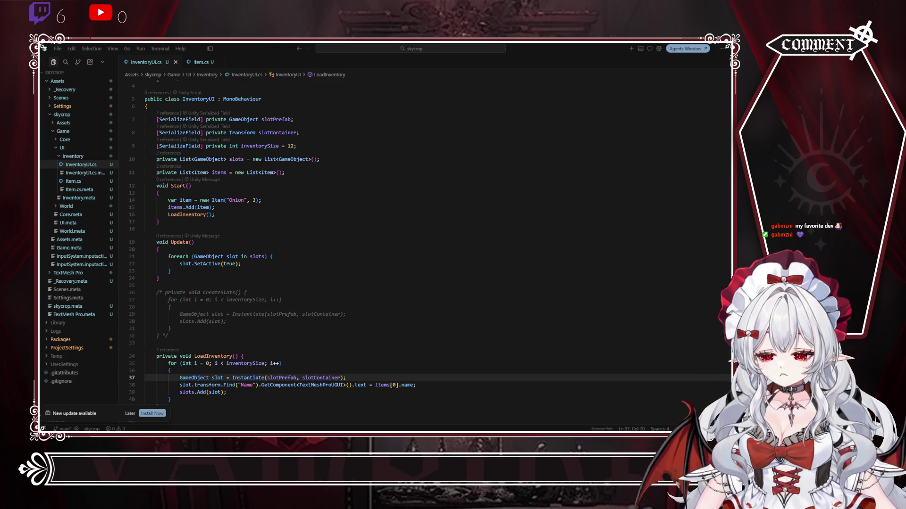
key("alt+Tab")
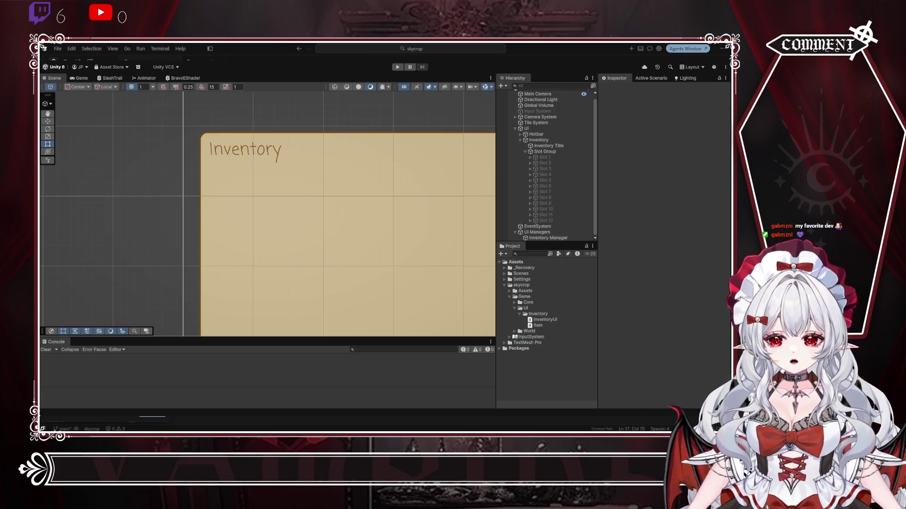
key("alt+Tab")
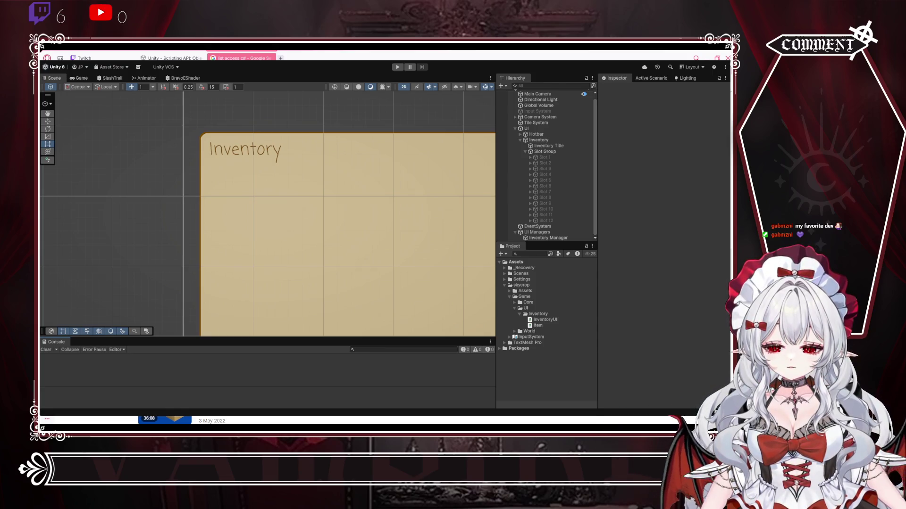
key("alt+Tab")
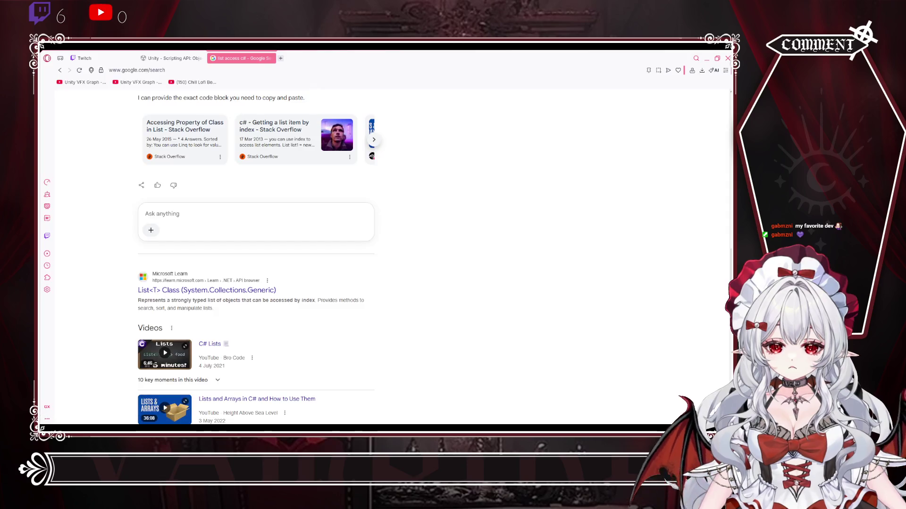
key("alt+Tab")
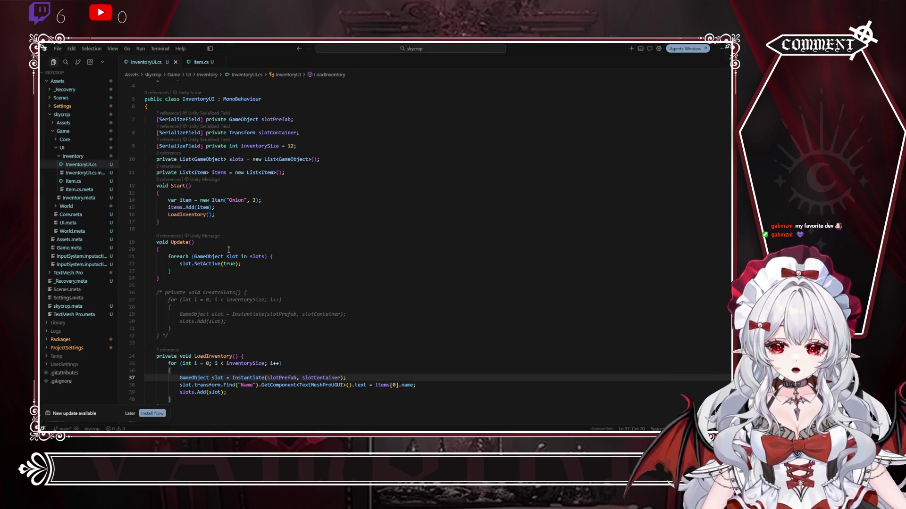
key("alt+Tab")
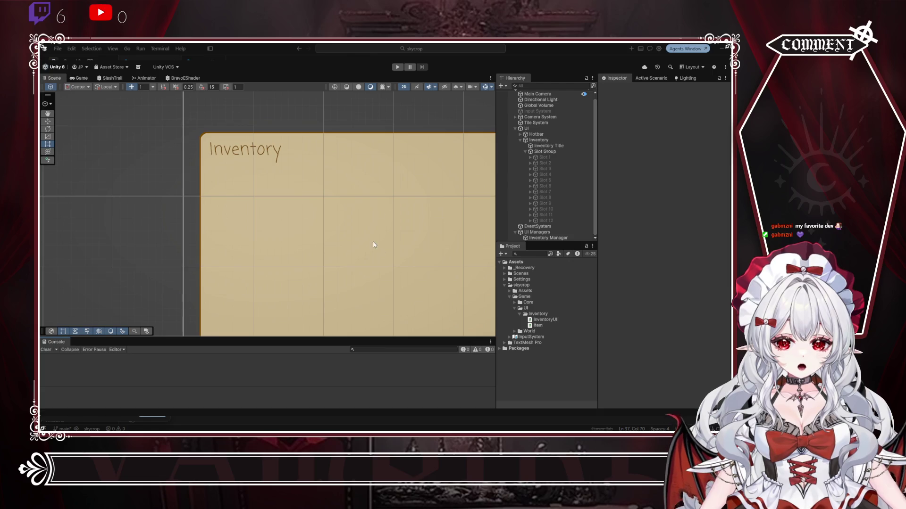
left_click(397, 67)
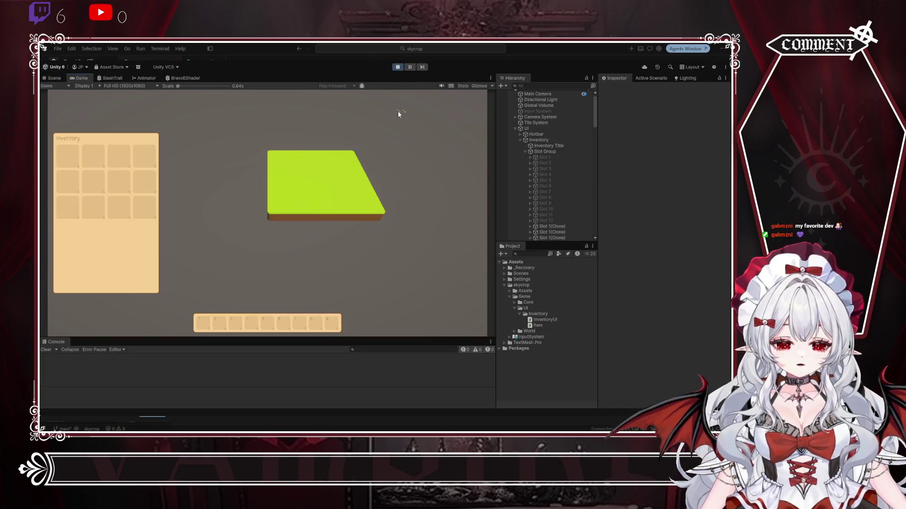
left_click(397, 67)
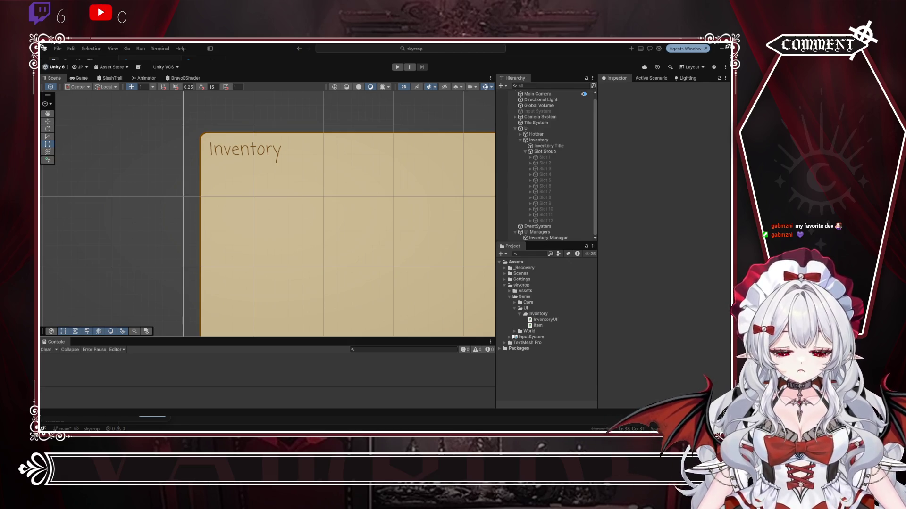
key("ctrl+p")
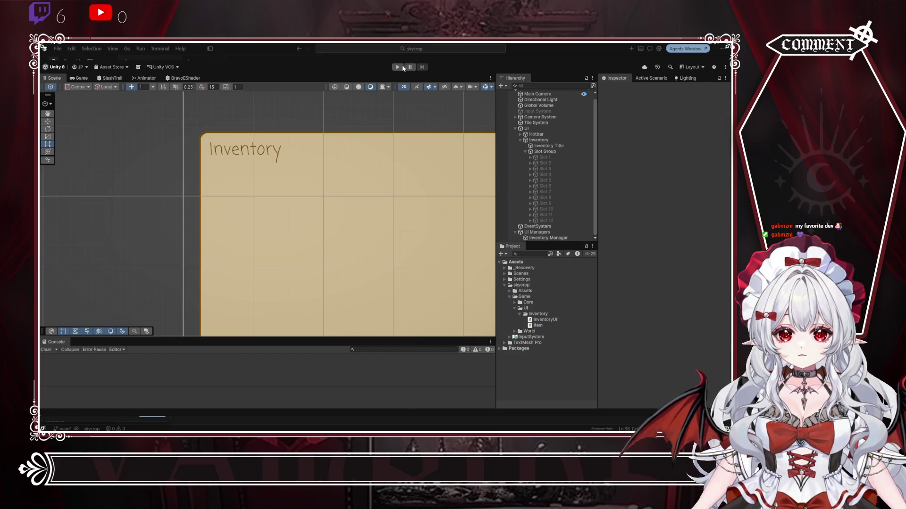
key("ctrl+p")
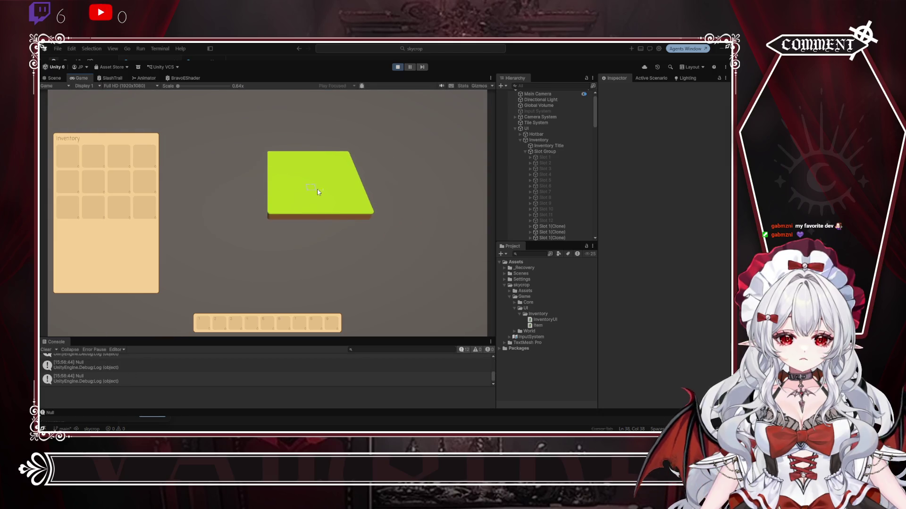
scroll(306, 202, "up", 5)
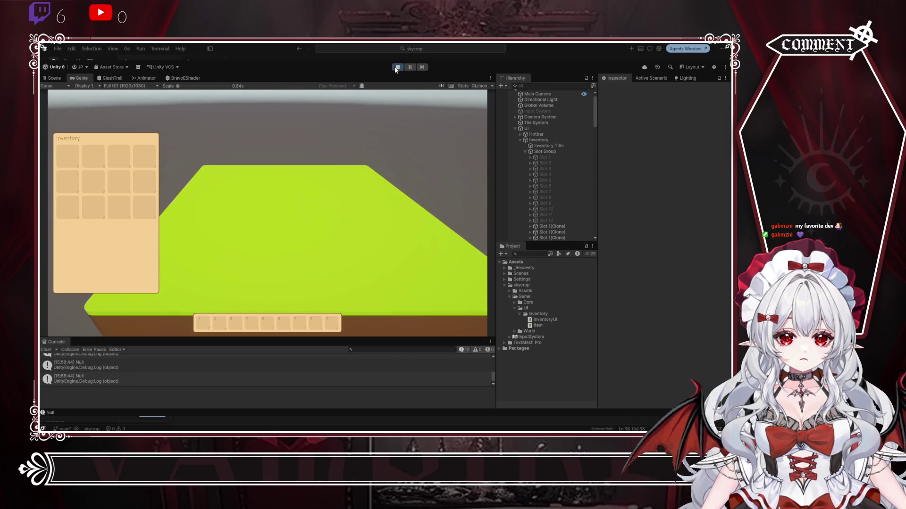
left_click(398, 66)
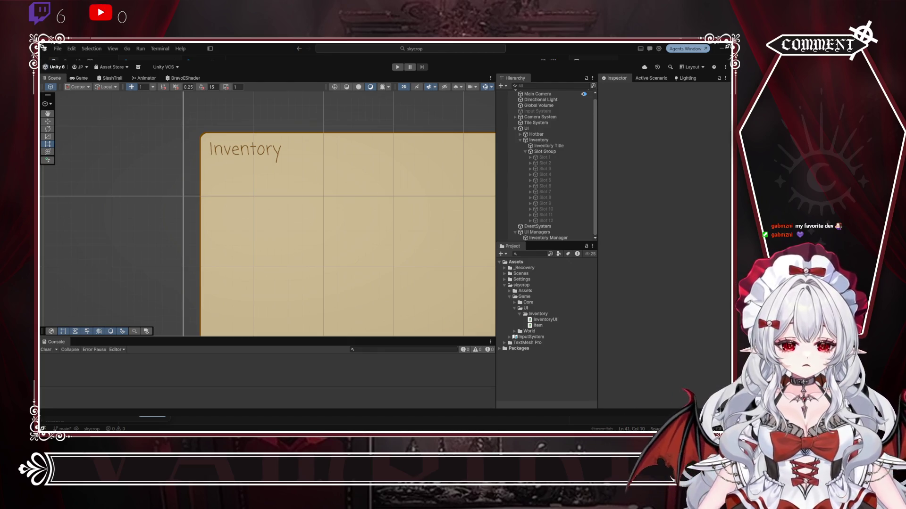
key("shift+Up")
key("shift+Up")
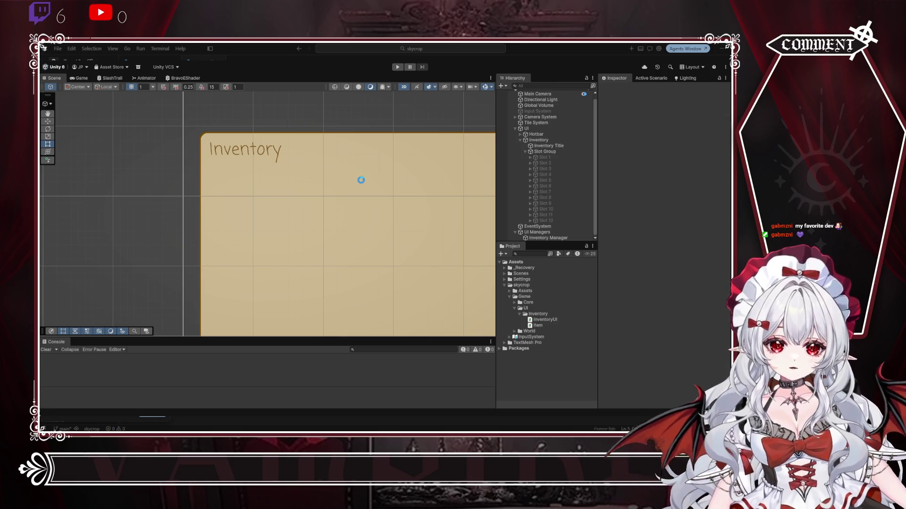
left_click(395, 68)
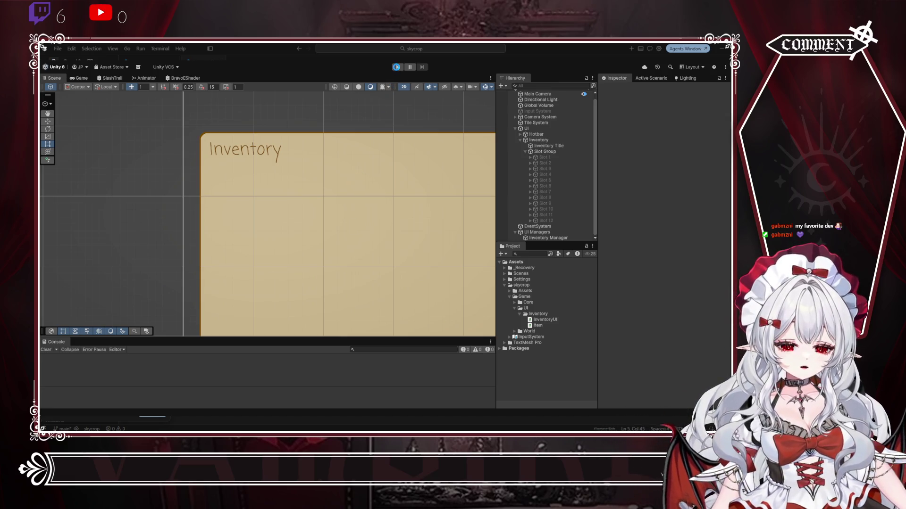
left_click(397, 68)
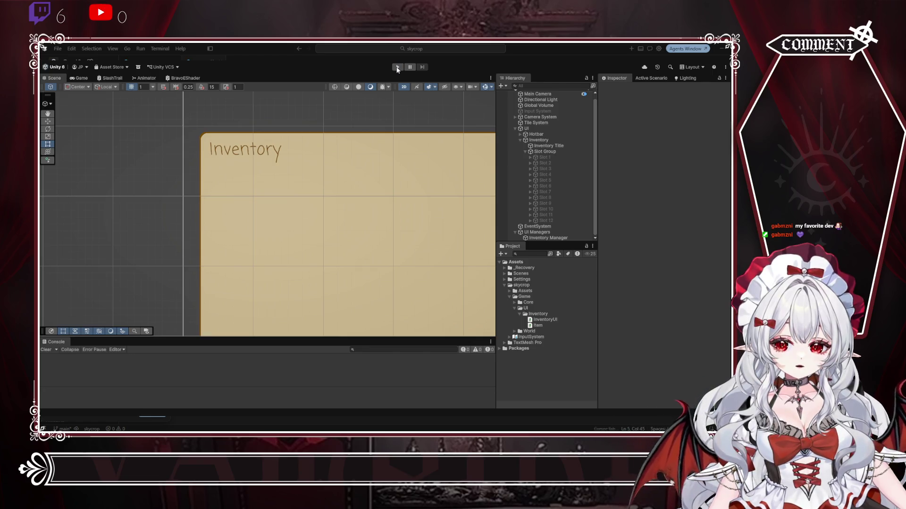
left_click(396, 67)
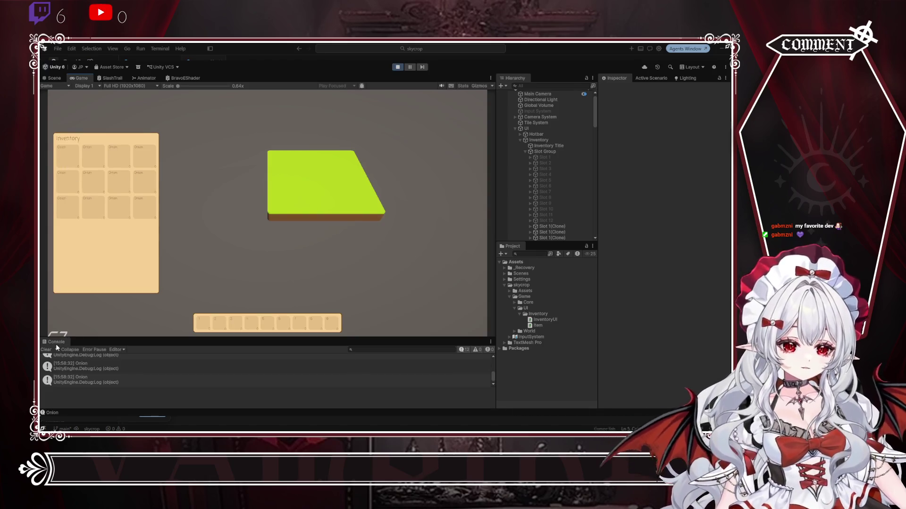
left_click(46, 349)
left_click(397, 68)
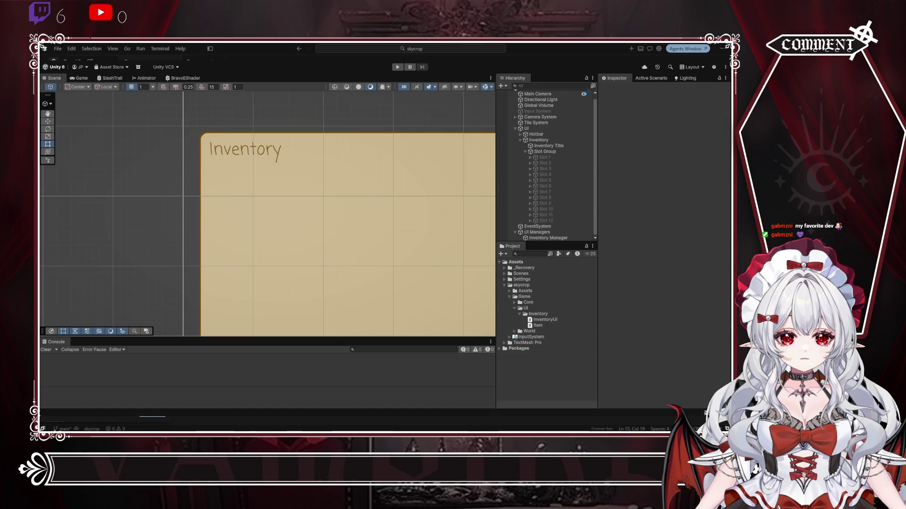
key("alt+Tab")
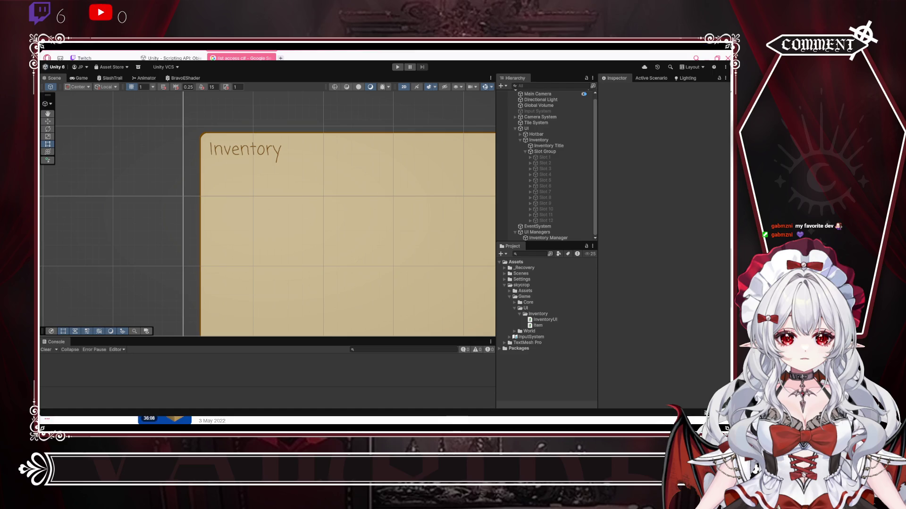
Step: Google 'foreach c#' in place of 'list access c#', skim the list-iteration examples, and return to Cursor
key("alt+Tab")
scroll(255, 236, "up", 10)
triple_click(155, 107)
type("foreach c#")
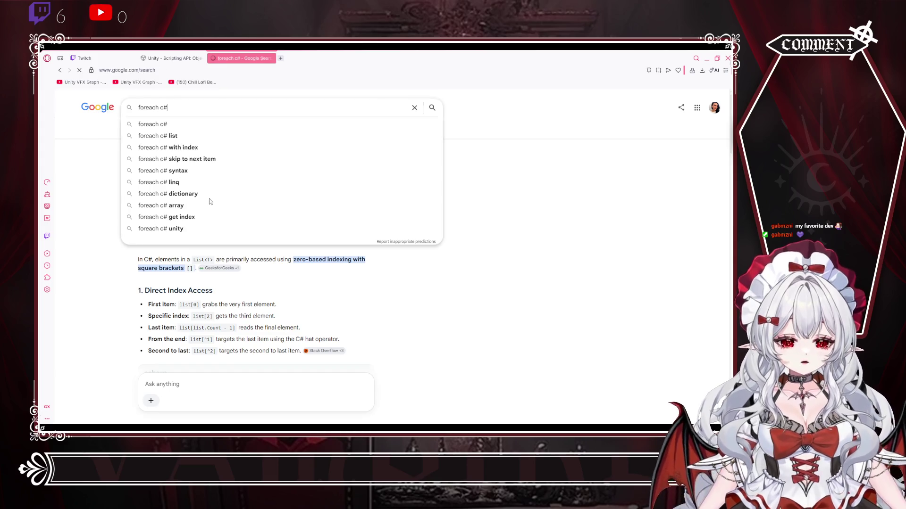
key("Return")
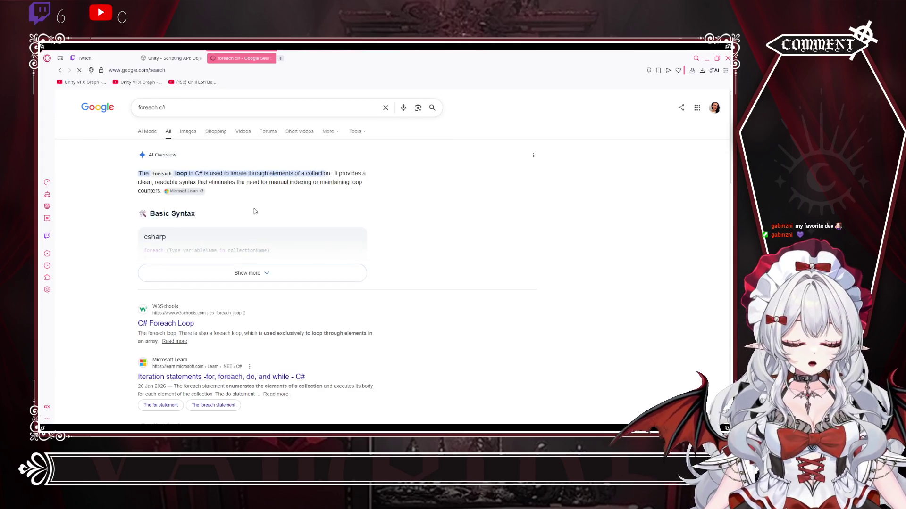
scroll(209, 230, "down", 1)
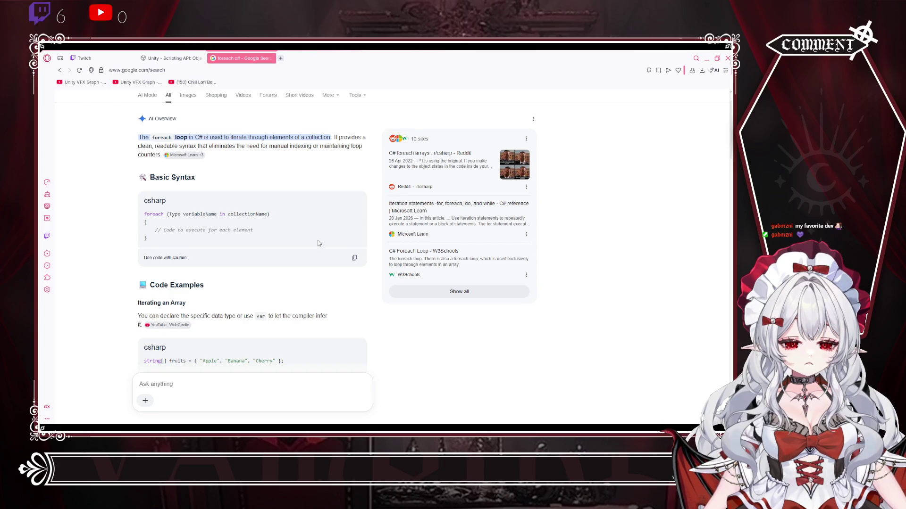
scroll(353, 330, "down", 2)
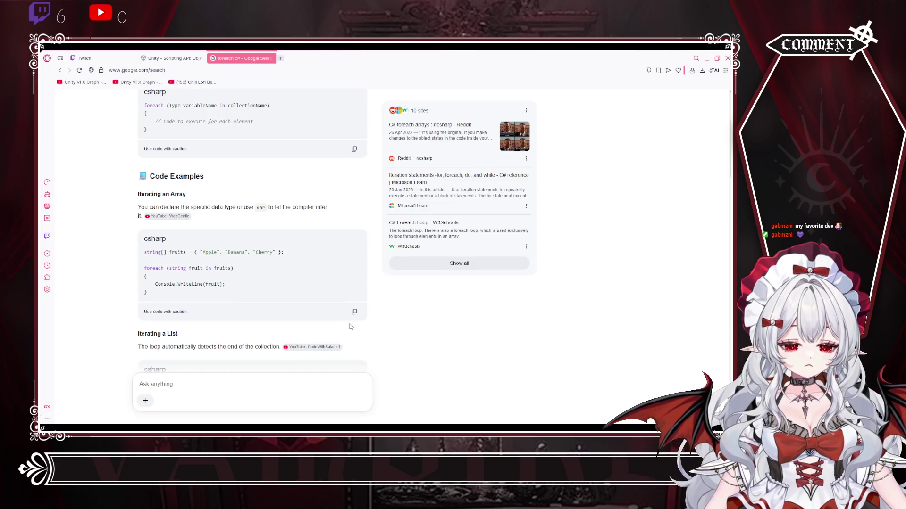
key("alt+Tab")
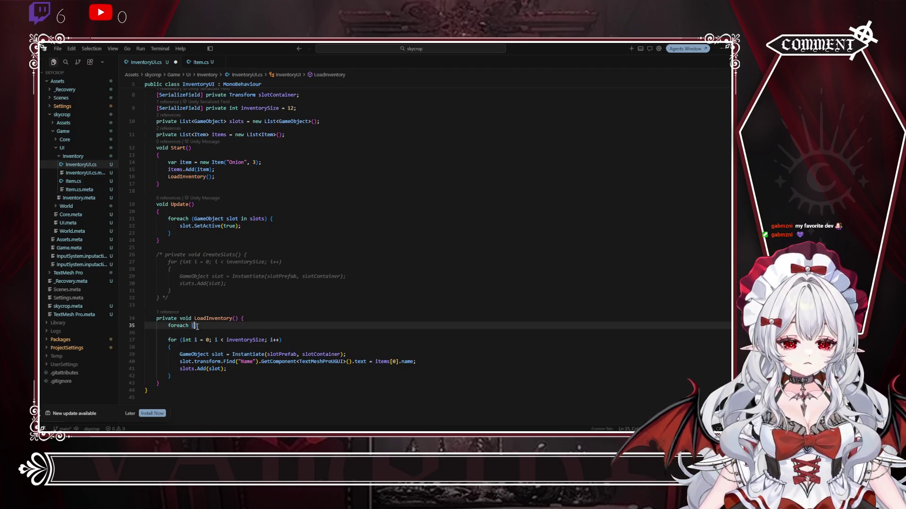
Step: Complete the 'foreach (Item item in items) {' line, then delete that unfinished foreach block
type("Item")
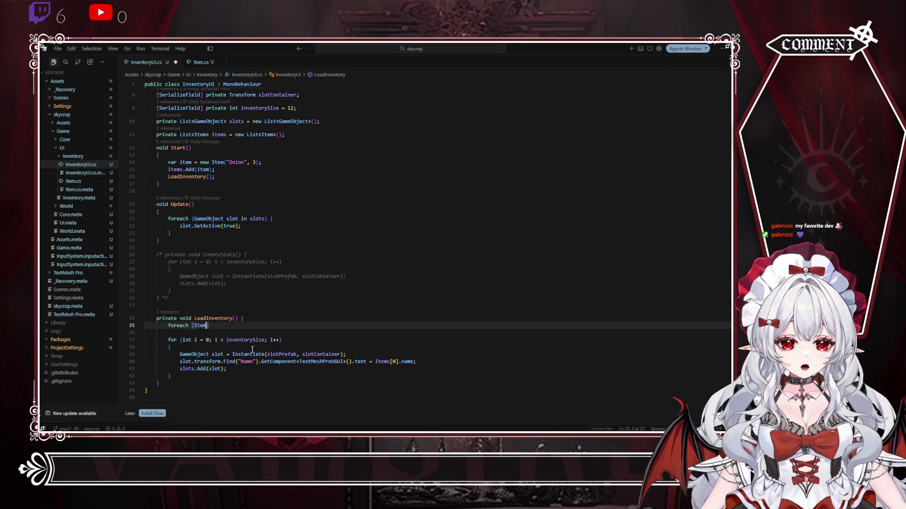
type(" item in ")
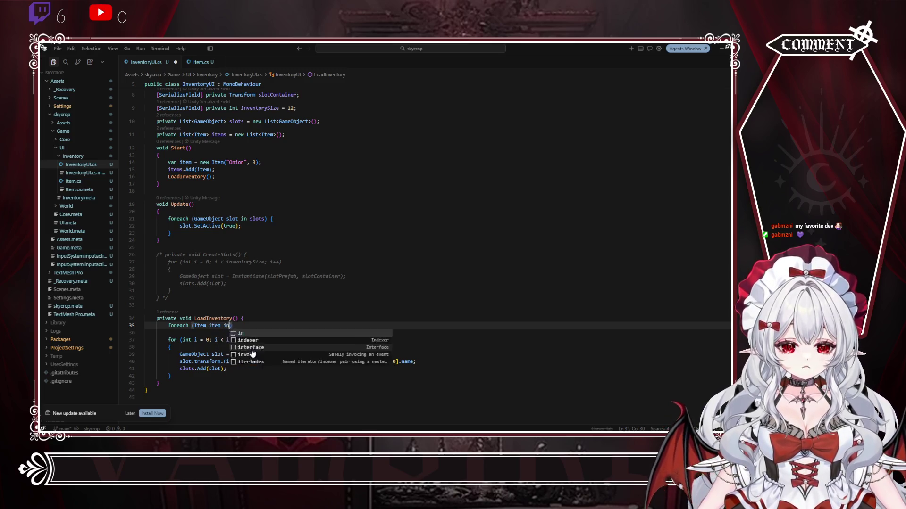
type("items)")
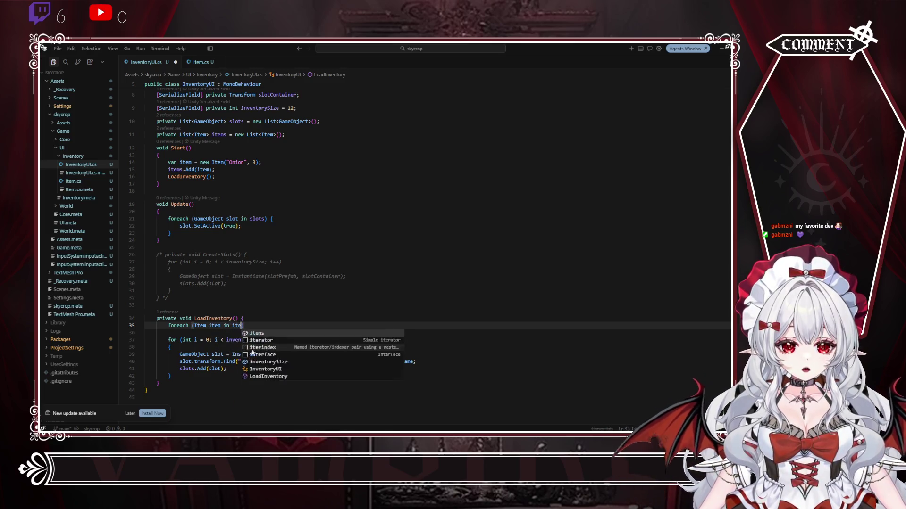
type(" {")
key("Return")
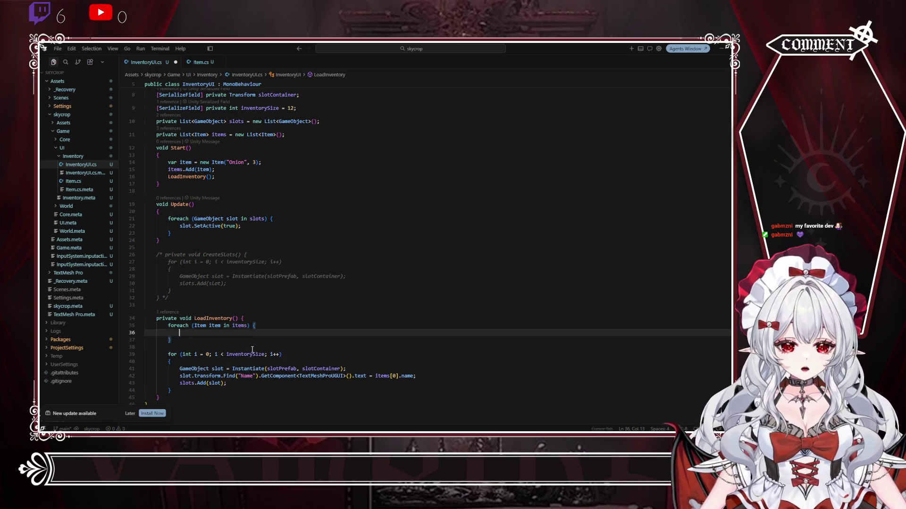
scroll(278, 327, "down", 2)
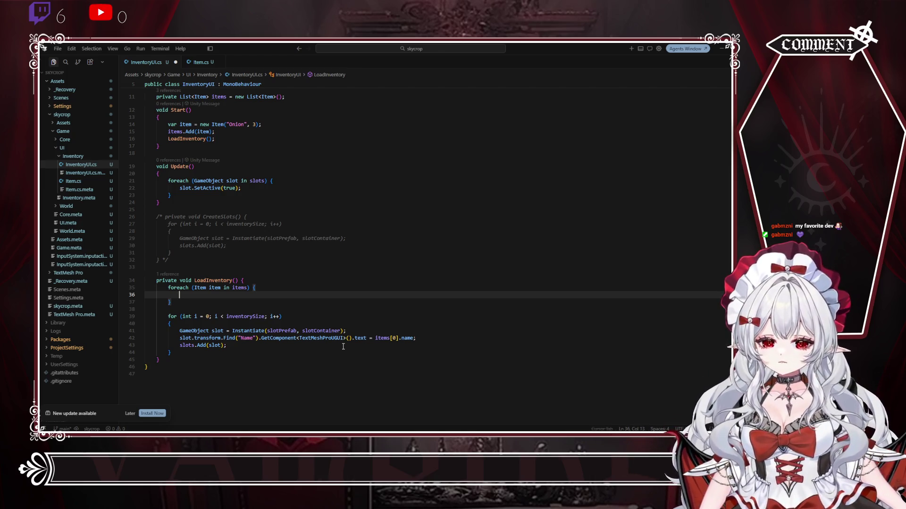
left_click_drag(172, 301, 257, 282)
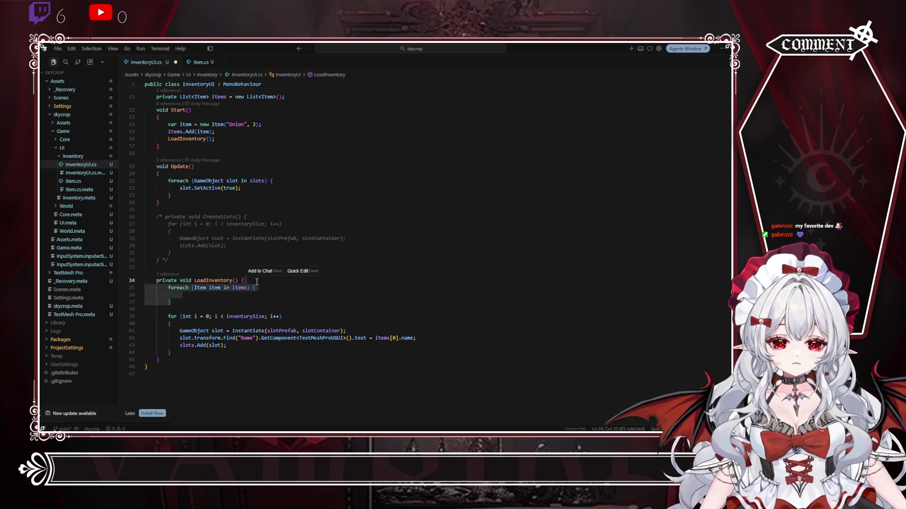
key("Delete")
key("Delete")
Step: Start a nested 'for (int' line inside the for loop and begin renaming counter i to slot
left_click(216, 295)
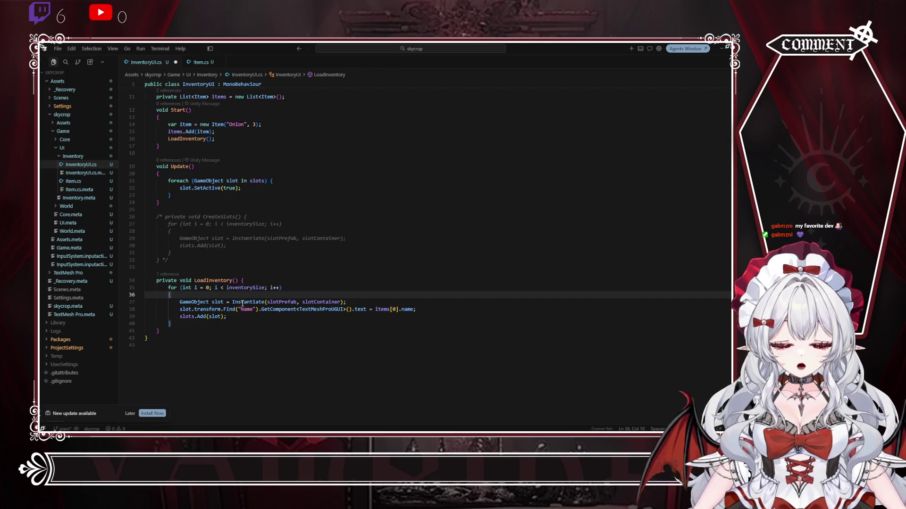
key("Return")
type("for (")
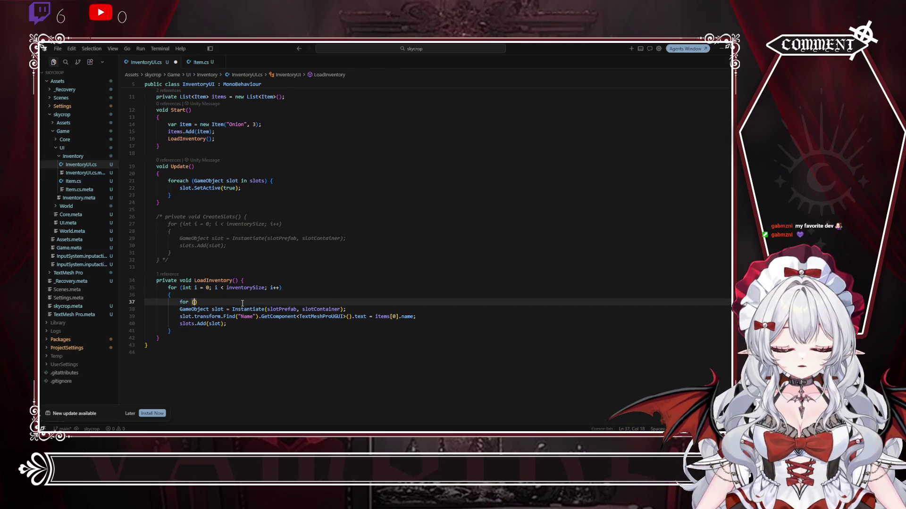
type("int")
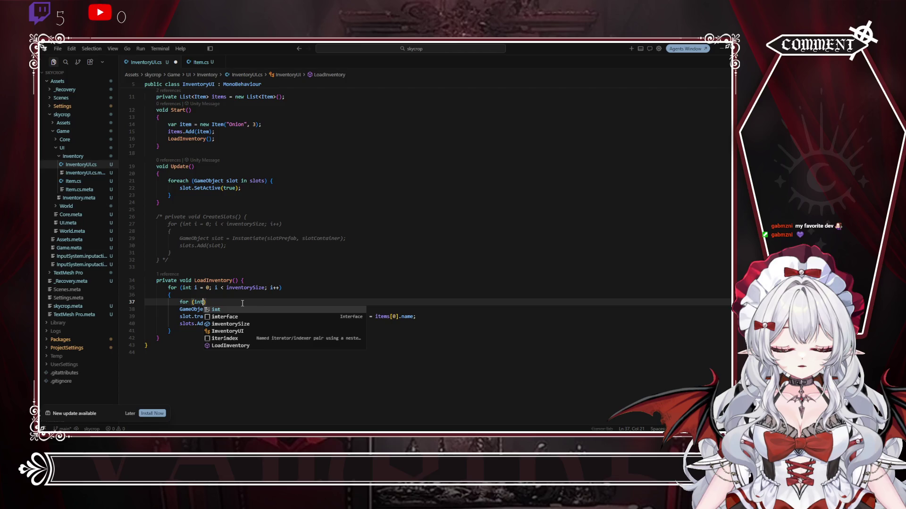
left_click(197, 288)
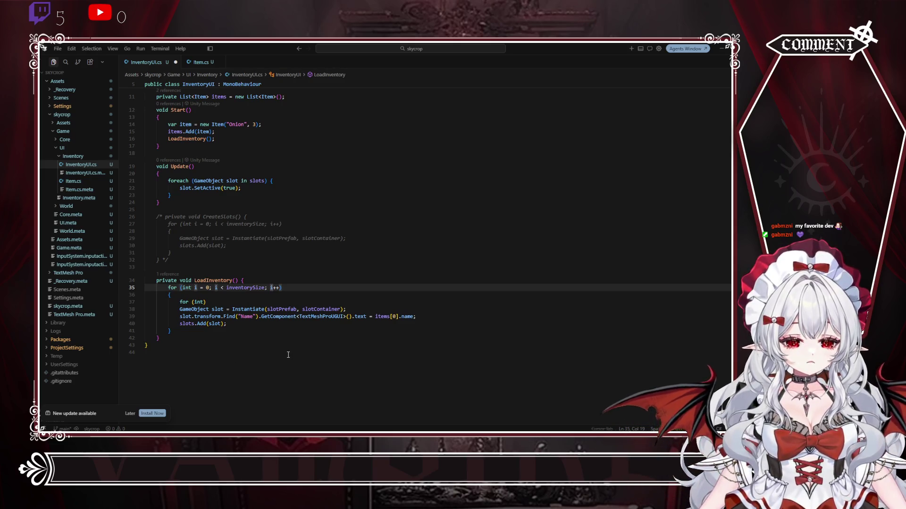
key("BackSpace")
Step: Rename the loop counter to slot in the initializer and the condition
type("slot")
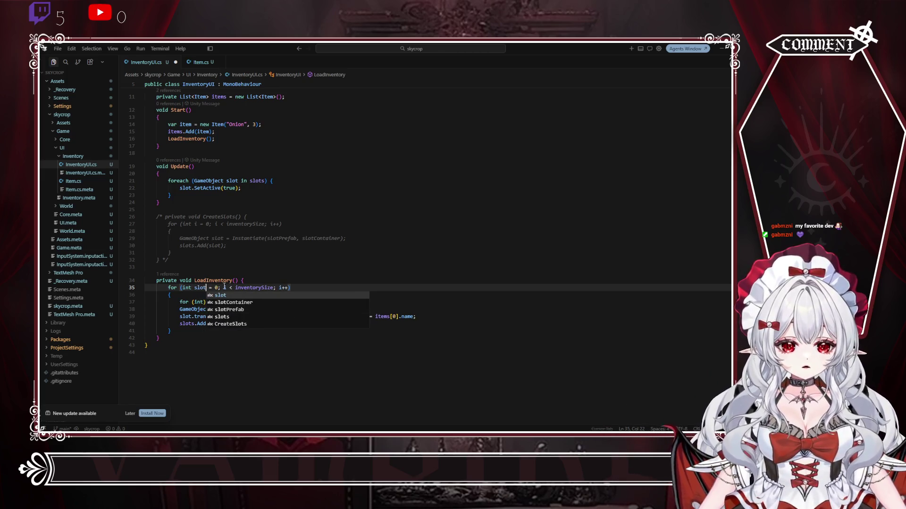
left_click(229, 287)
key("BackSpace")
type("slot")
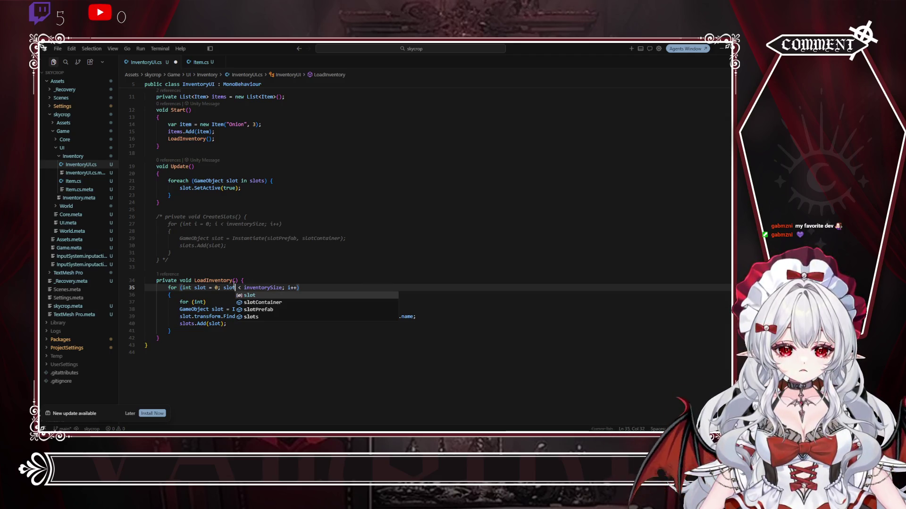
left_click(263, 287)
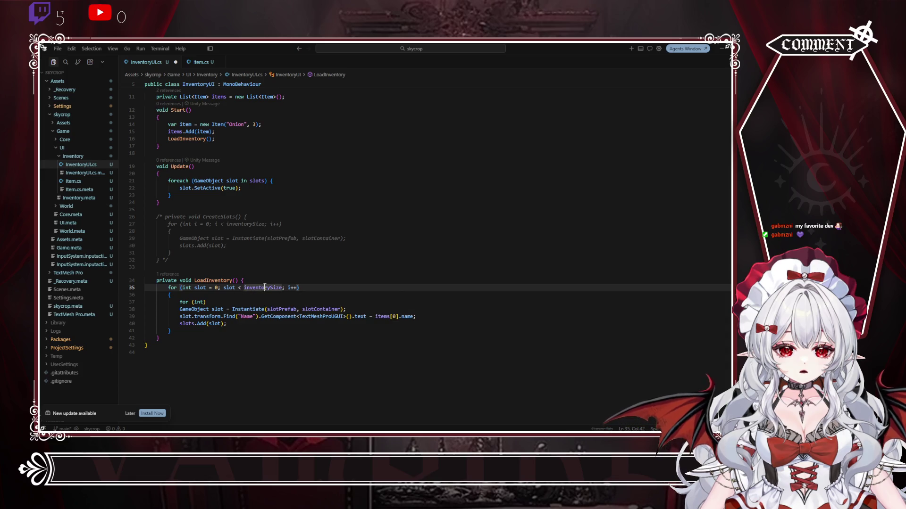
left_click(236, 288)
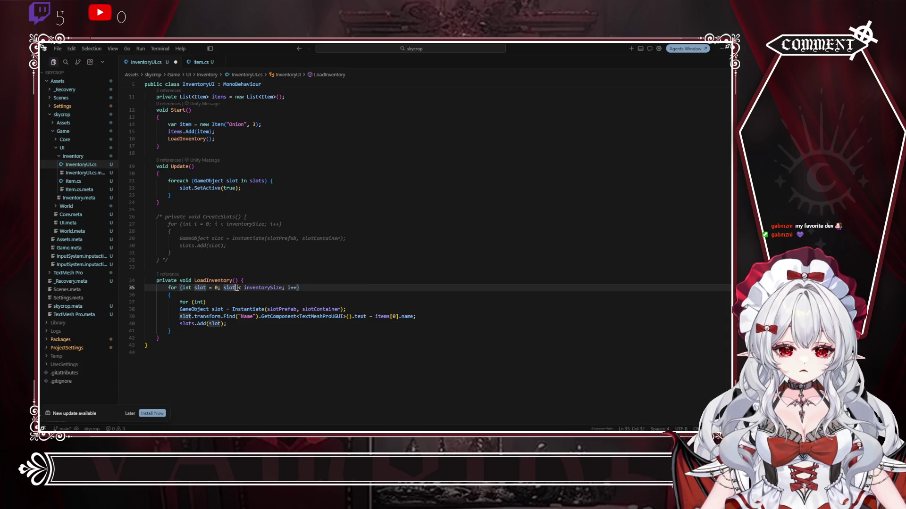
Step: Extend the counter name to slotIndex in initializer, condition and increment, fixing the slotIndexx typo
left_click(206, 288, "alt")
type("Index")
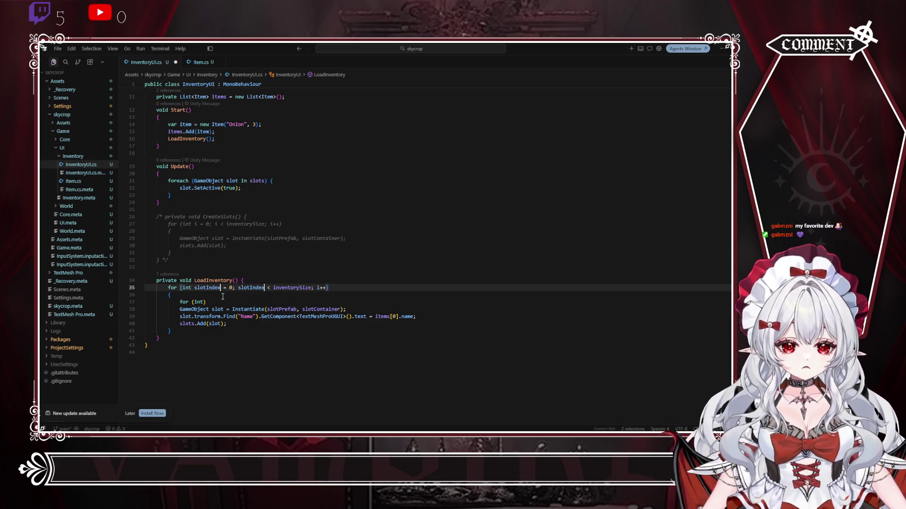
left_click(318, 288)
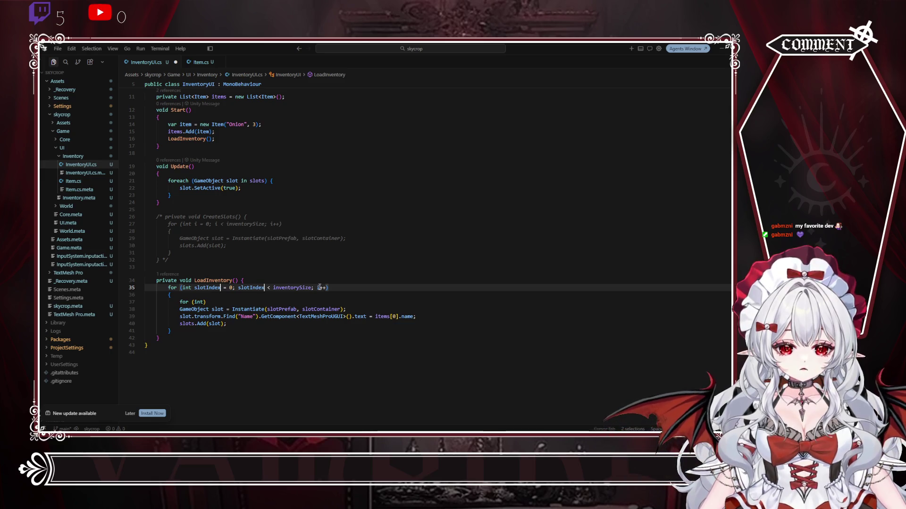
key("Delete")
type("slotIndexx")
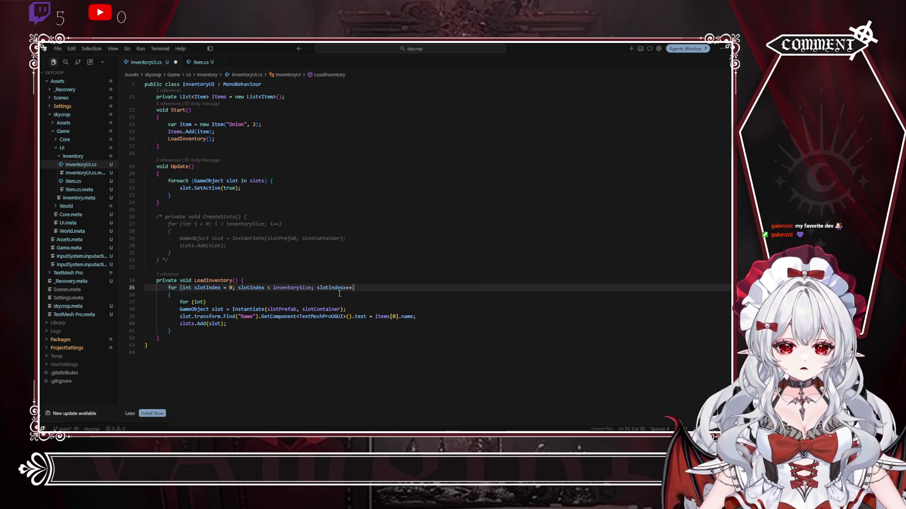
key("BackSpace")
type("x")
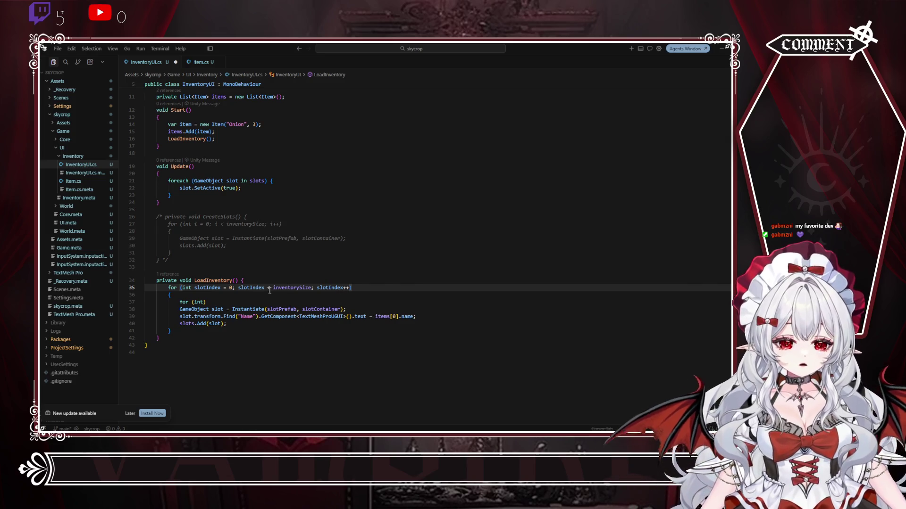
left_click(205, 301)
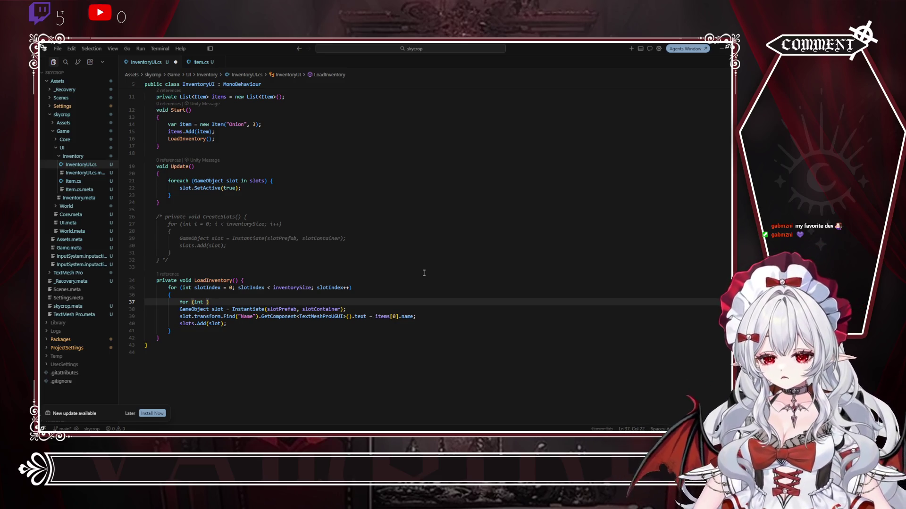
Step: Write the inner loop 'for (int itemIndex = 0; itemIndex < items.length; itemIndex++)' with an empty body
type("item")
type("Index")
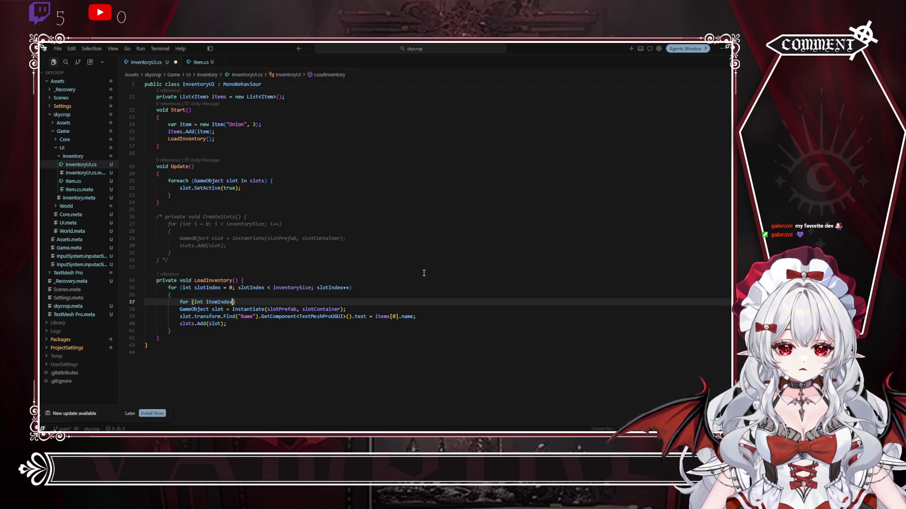
type(" = 0; ")
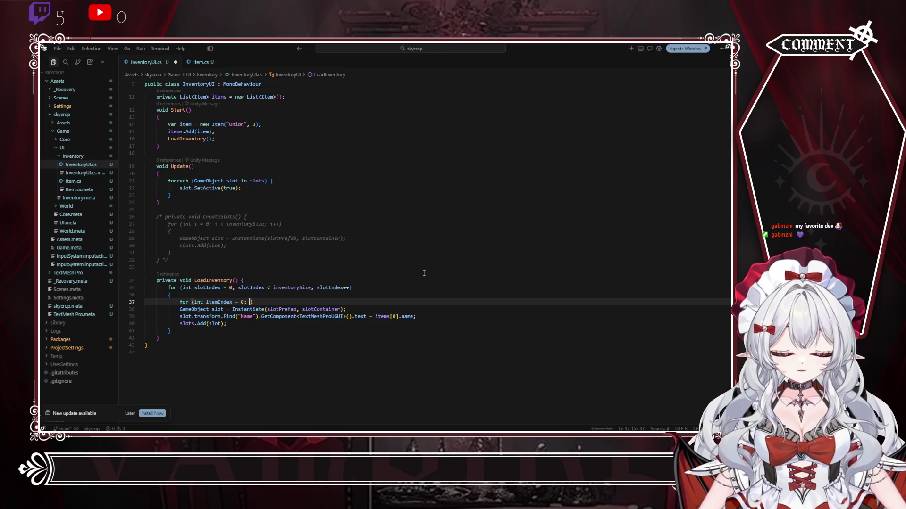
type("itemIndex")
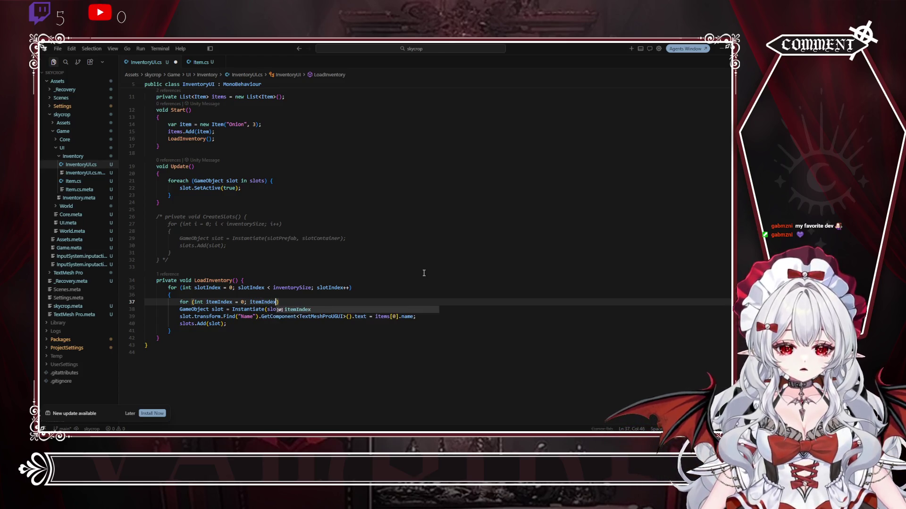
type(" < ")
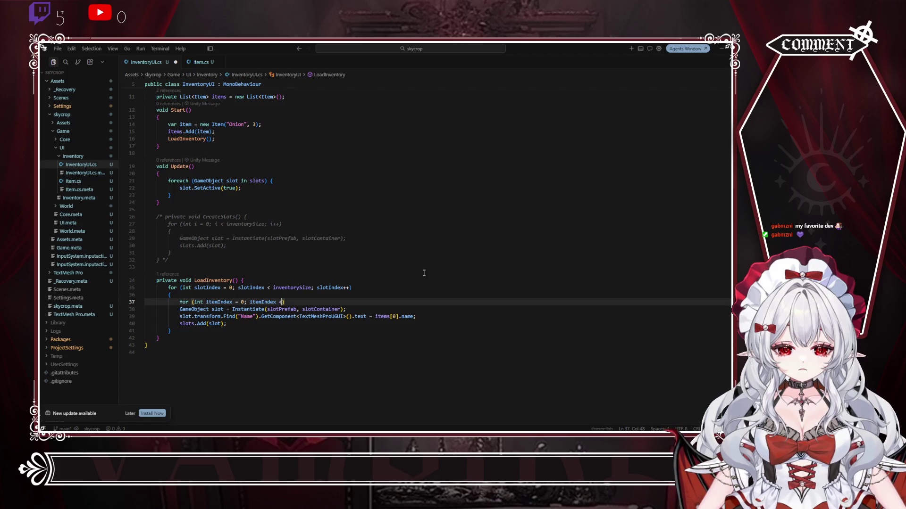
type("items.")
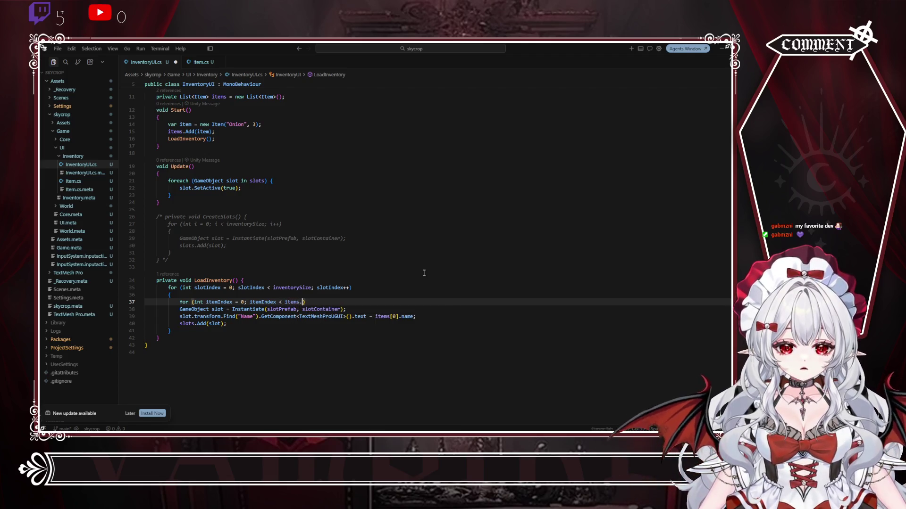
type("length")
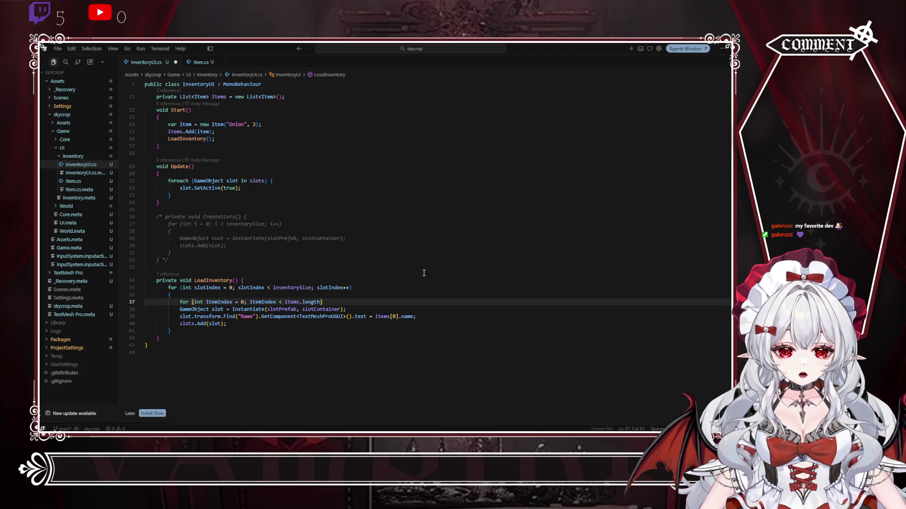
type("; i")
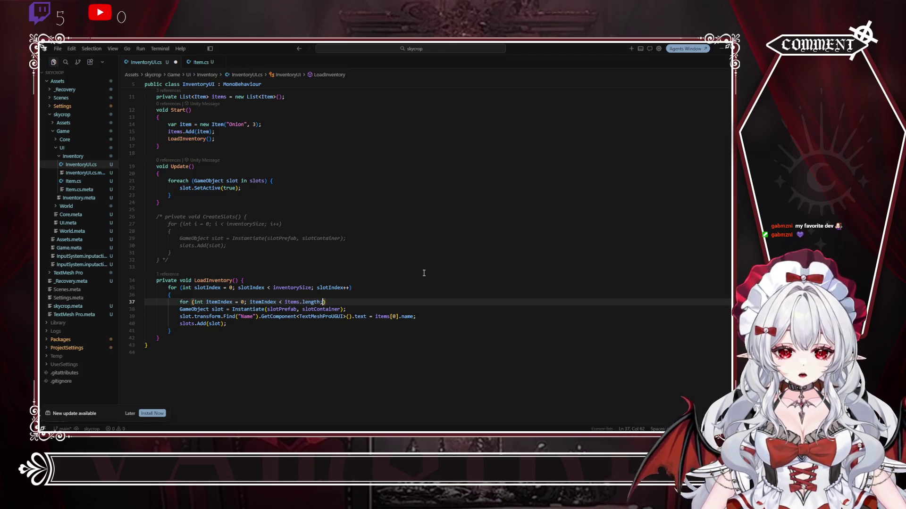
type("temIndex")
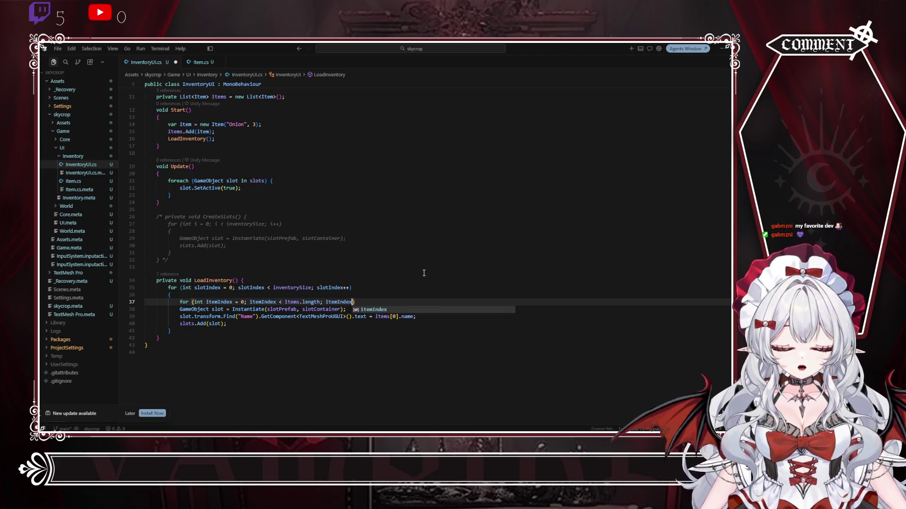
type("++")
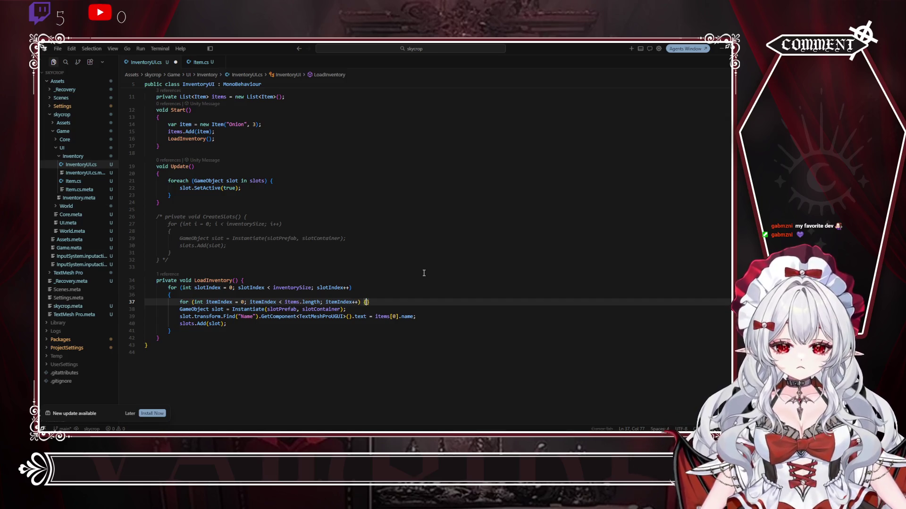
key("Return")
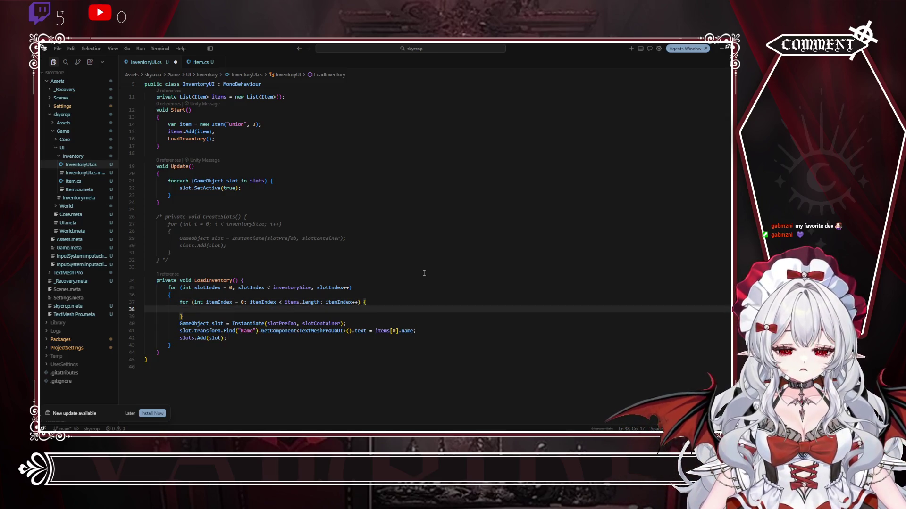
Step: Pull the outer loop's opening brace up onto its header line
left_click(168, 296)
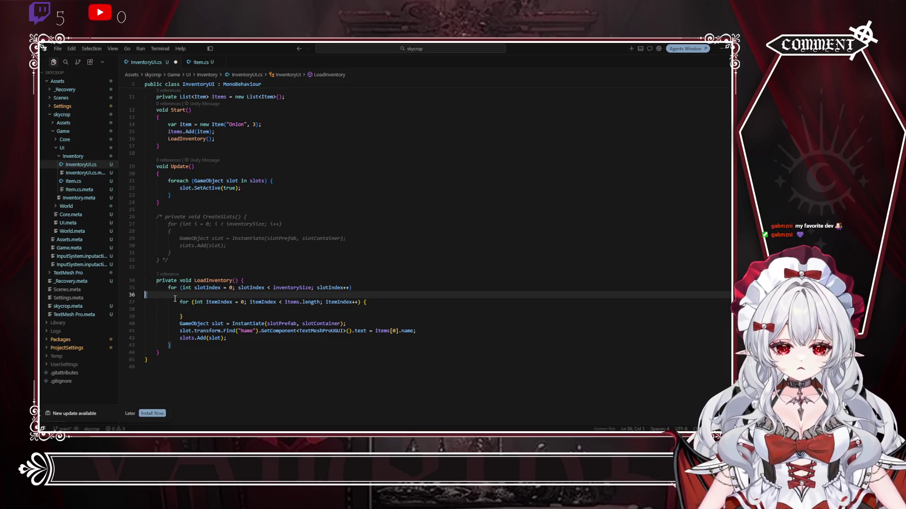
key("BackSpace")
key("Down")
key("Down")
key("Down")
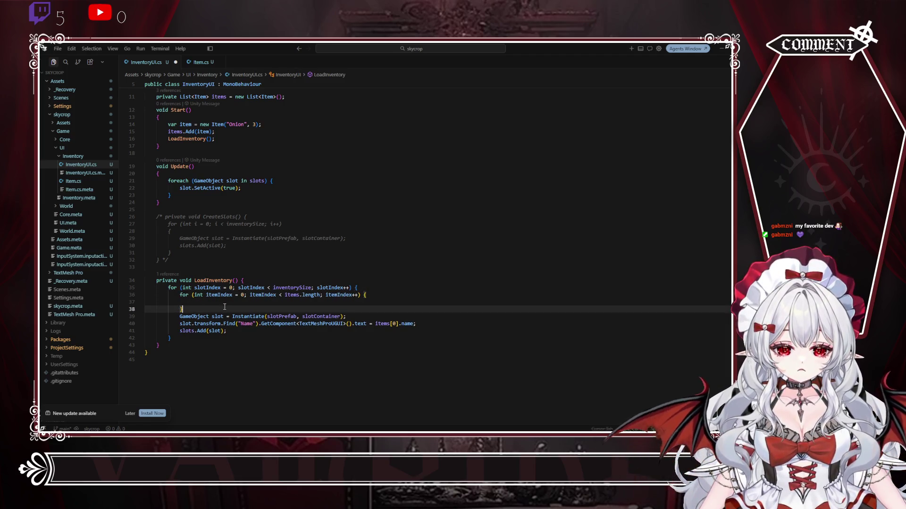
left_click(230, 302)
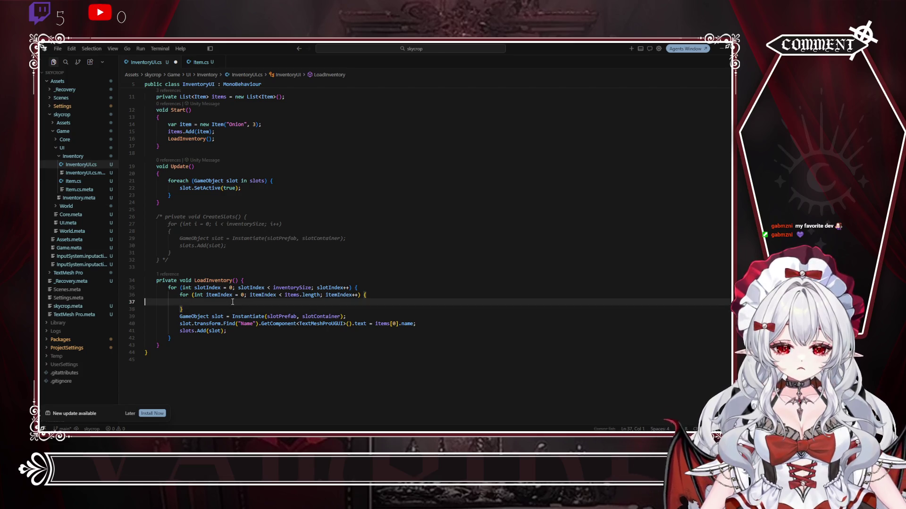
Step: Move the Instantiate, Name-text and slots.Add lines into the itemIndex loop body, indented, removing the leftover blank line
left_click_drag(250, 331, 179, 316)
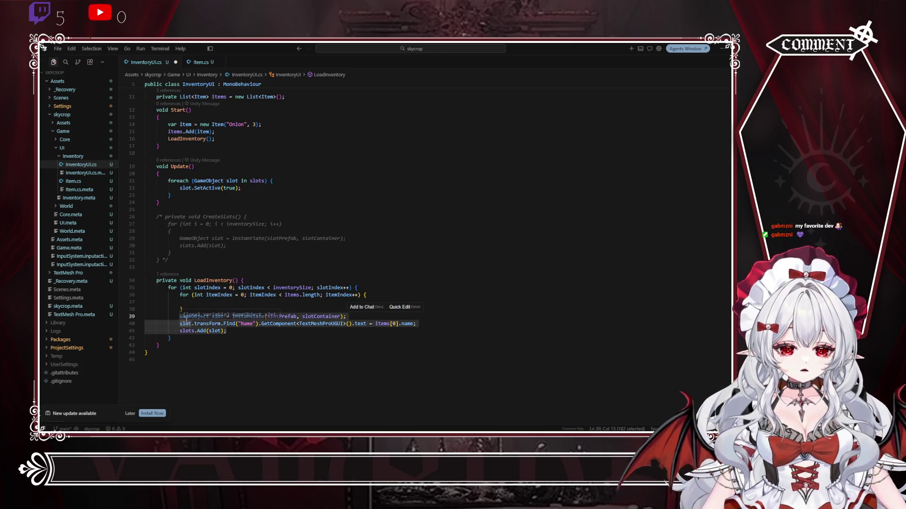
key("alt+Up")
key("alt+Up")
key("Tab")
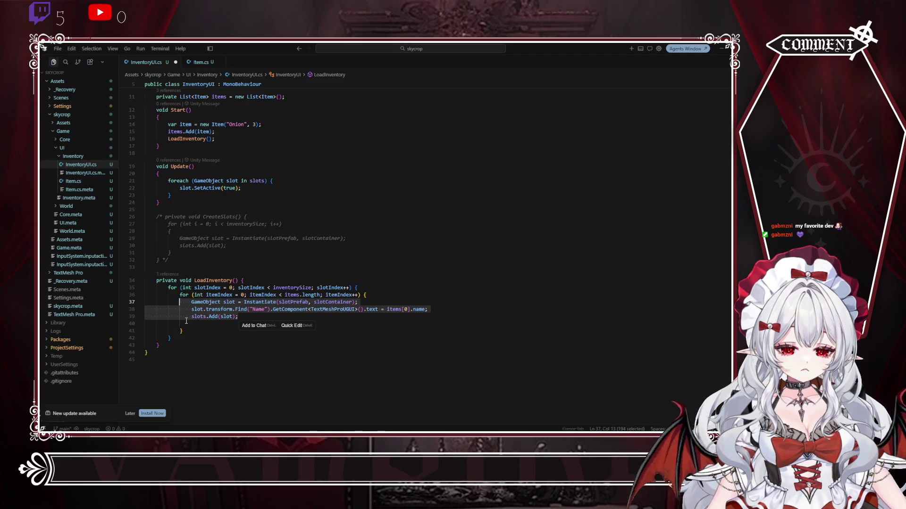
key("Right")
key("Delete")
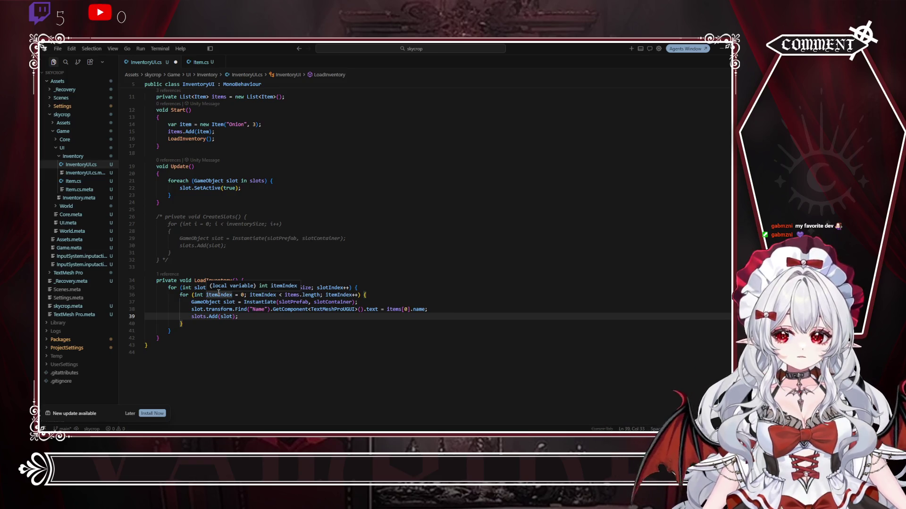
left_click(383, 286)
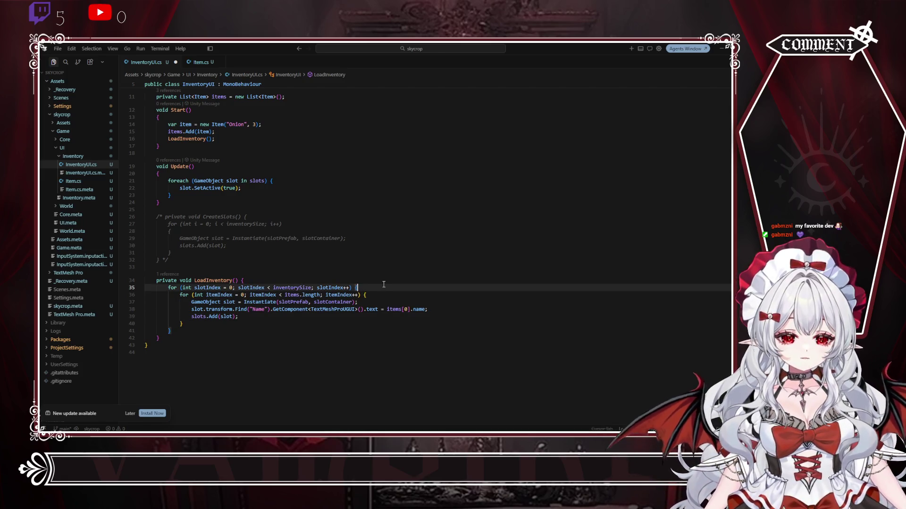
Step: Add comments 'If it has an item add a slot with the item' and an add-empty-slot note
key("Return")
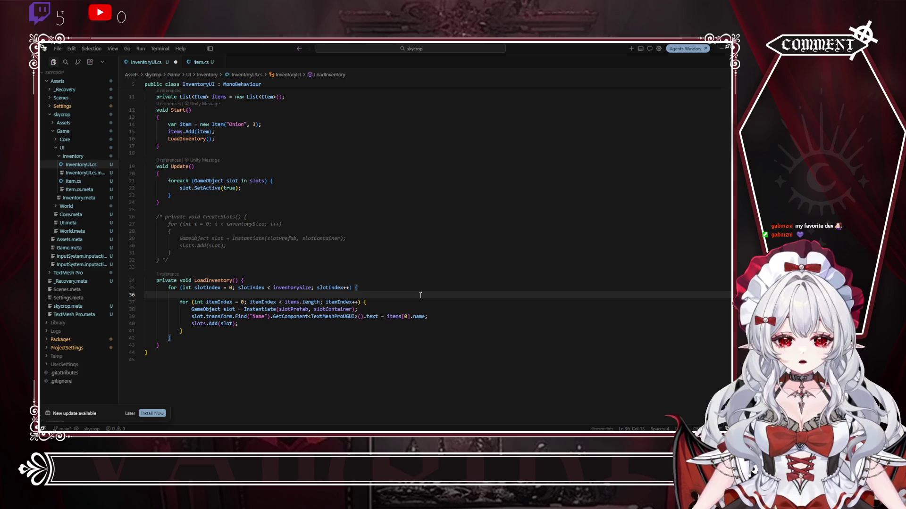
type("// ")
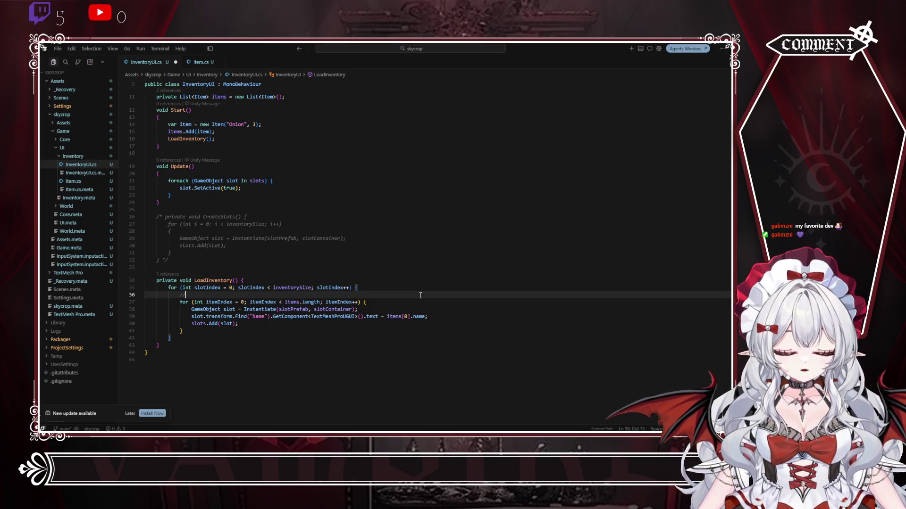
type("If it")
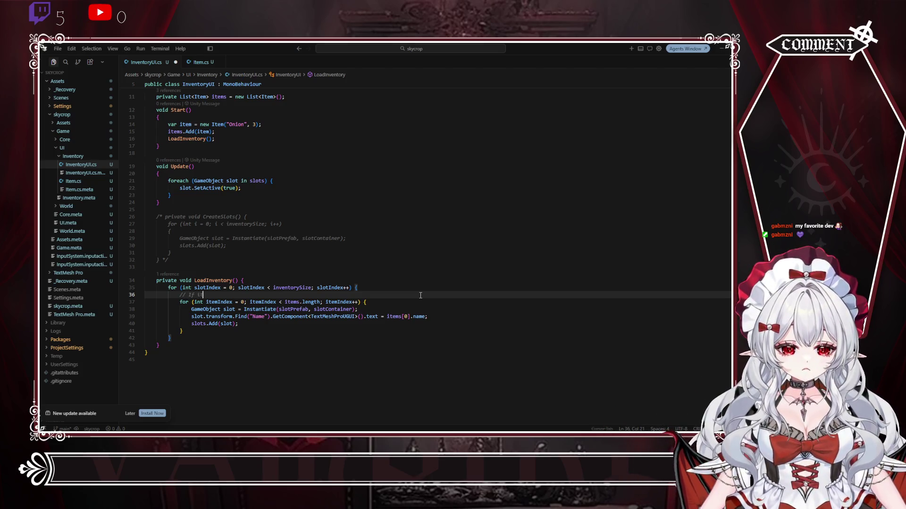
type(" has an item")
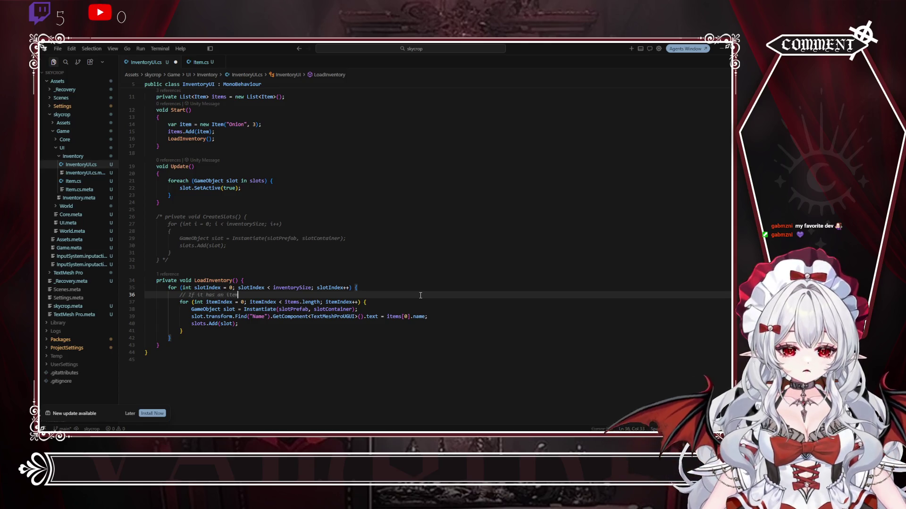
type(" add")
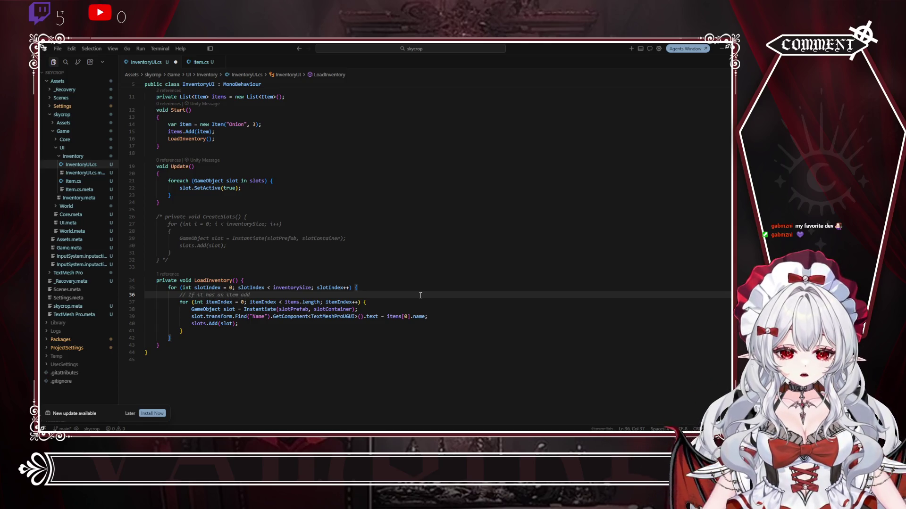
type(" it into")
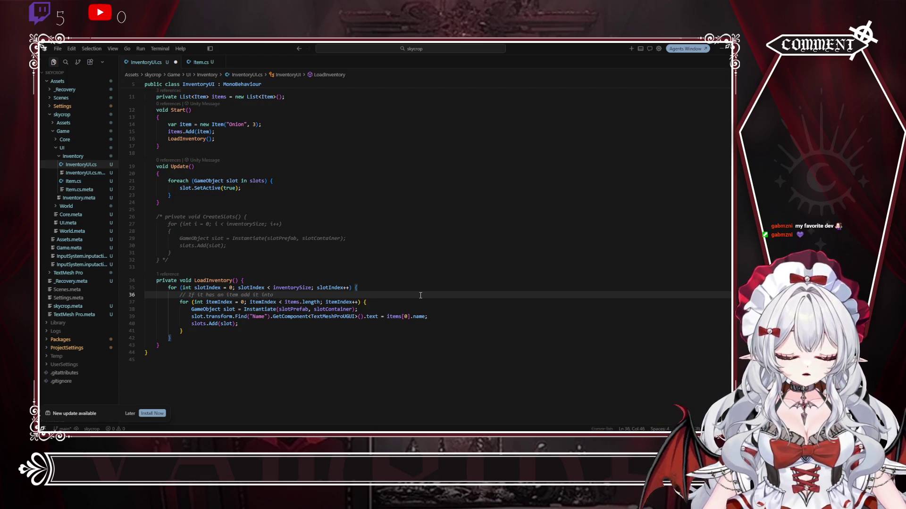
key("Return")
key("Return")
type("// If")
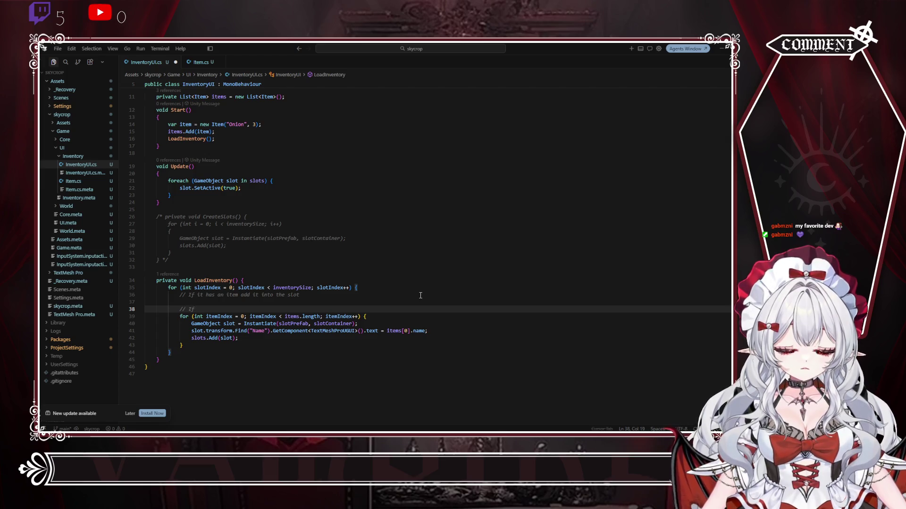
type("avve")
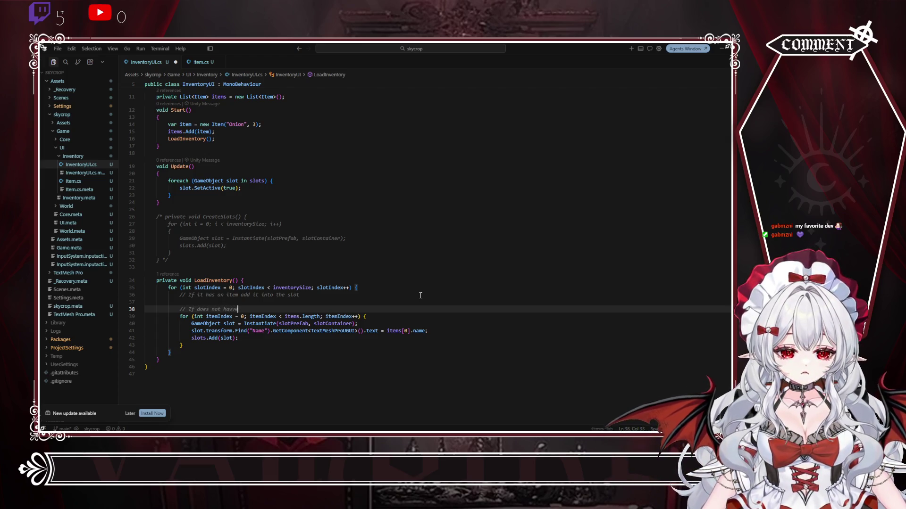
key("BackSpace")
key("BackSpace")
type("e an item")
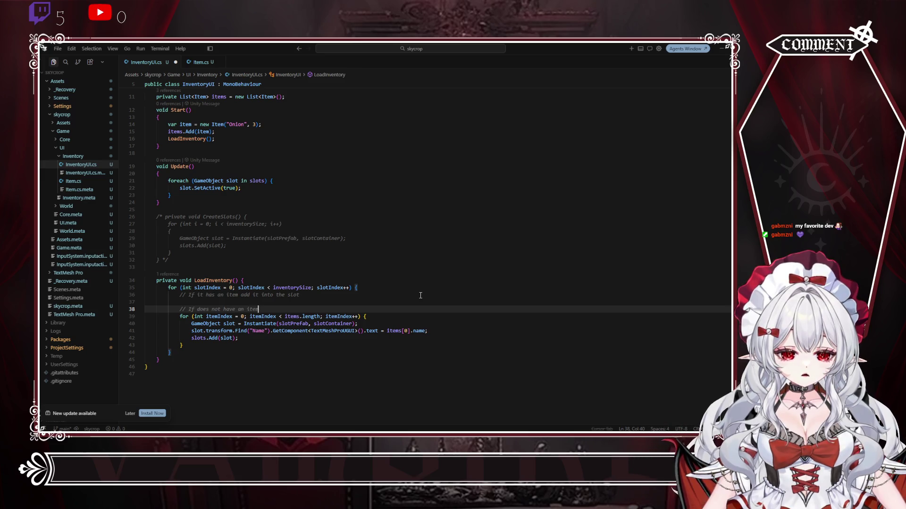
type(", add an")
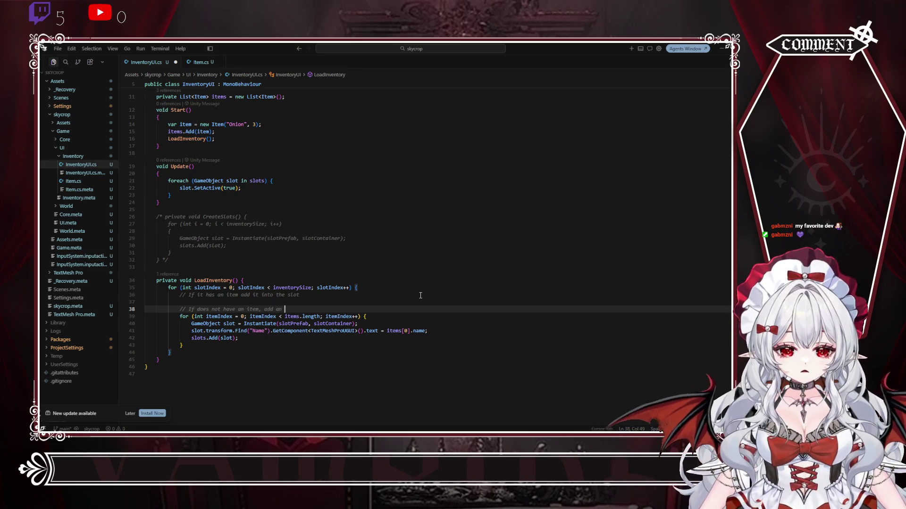
type("empty slot")
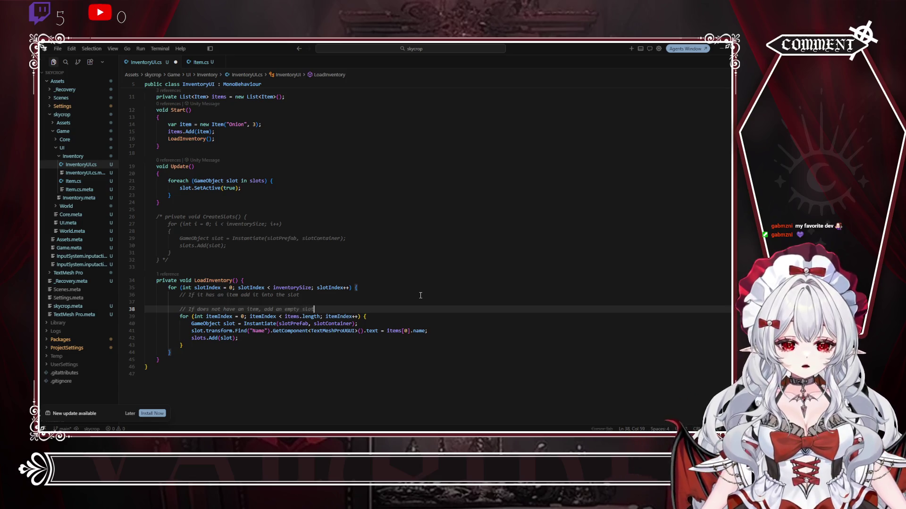
left_click_drag(253, 295, 306, 295)
type("a sl9ot")
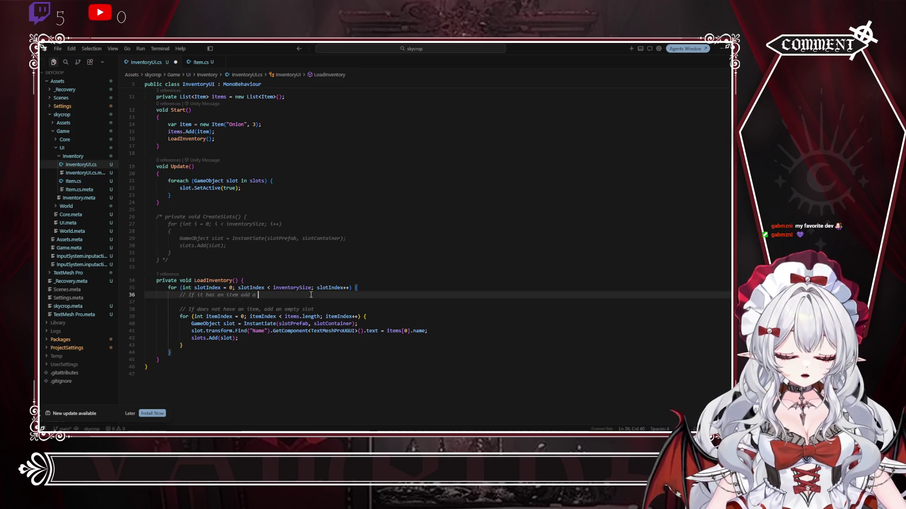
key("BackSpace")
key("BackSpace")
key("BackSpace")
type("with the item")
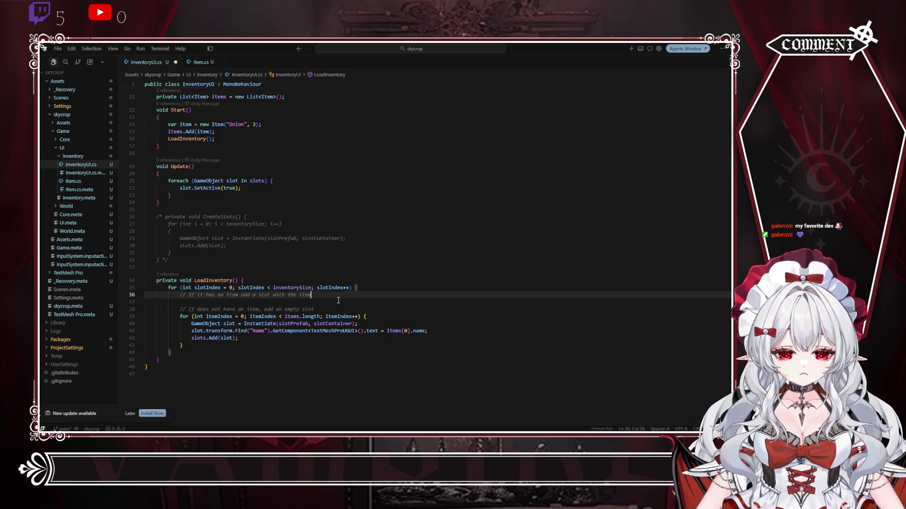
left_click(364, 323)
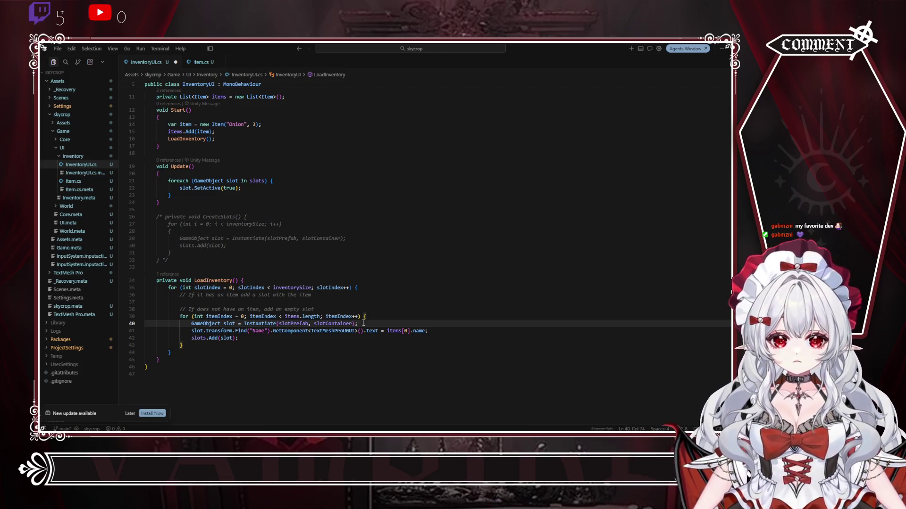
Step: Delete the inner itemIndex loop header and leave a blank line above the empty-slot comment
left_click_drag(379, 318, 374, 309)
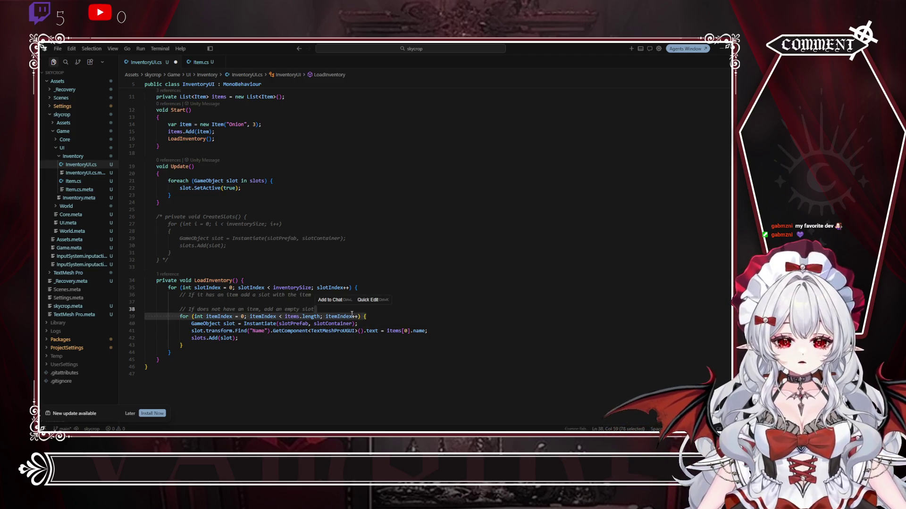
key("BackSpace")
left_click(190, 338)
key("BackSpace")
Step: Add an indented 'if(items[slotIndex]) {' line with an empty body
left_click(208, 301)
key("Tab")
key("Tab")
key("Tab")
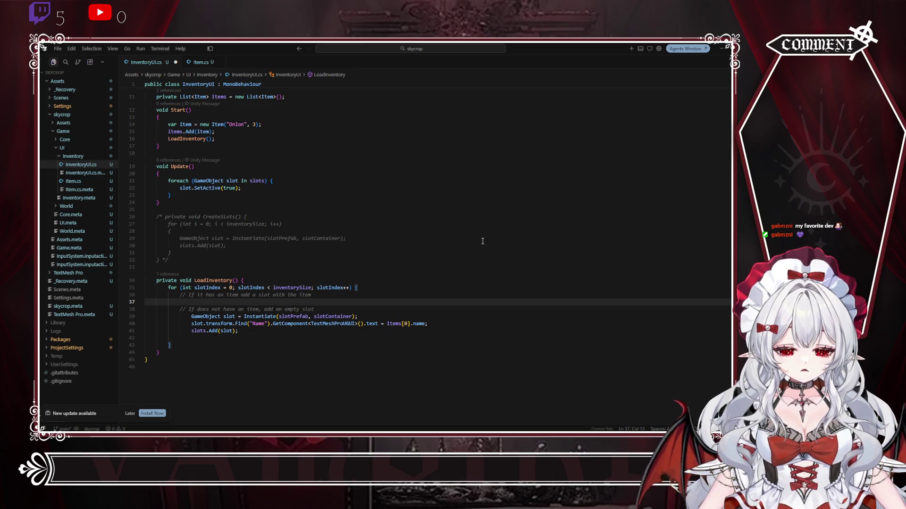
type("if()")
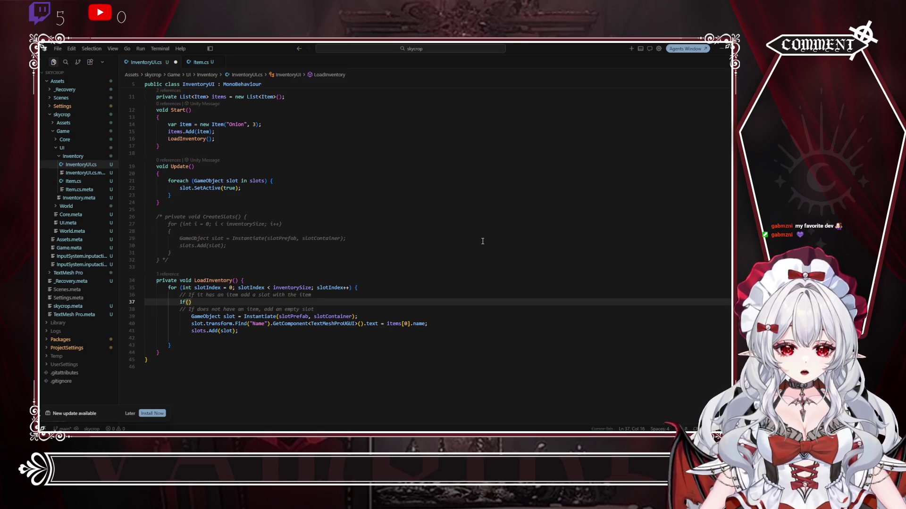
type("items")
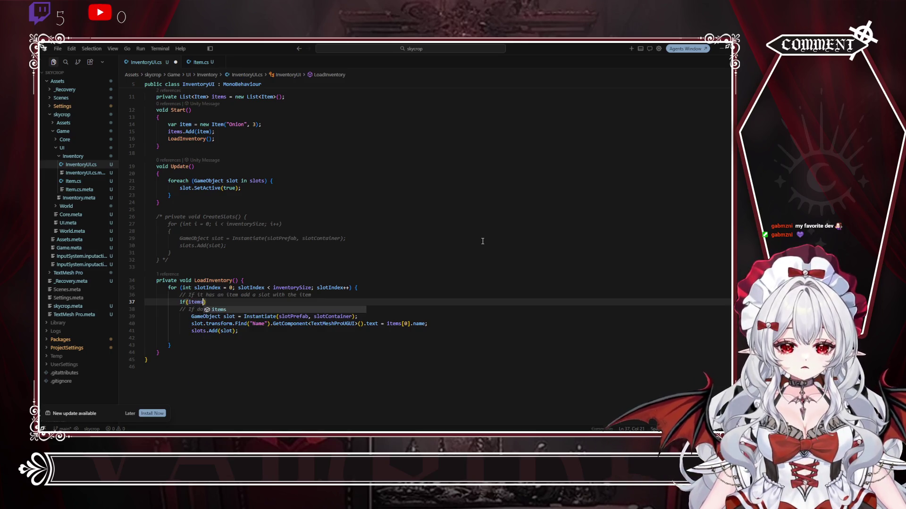
type("[")
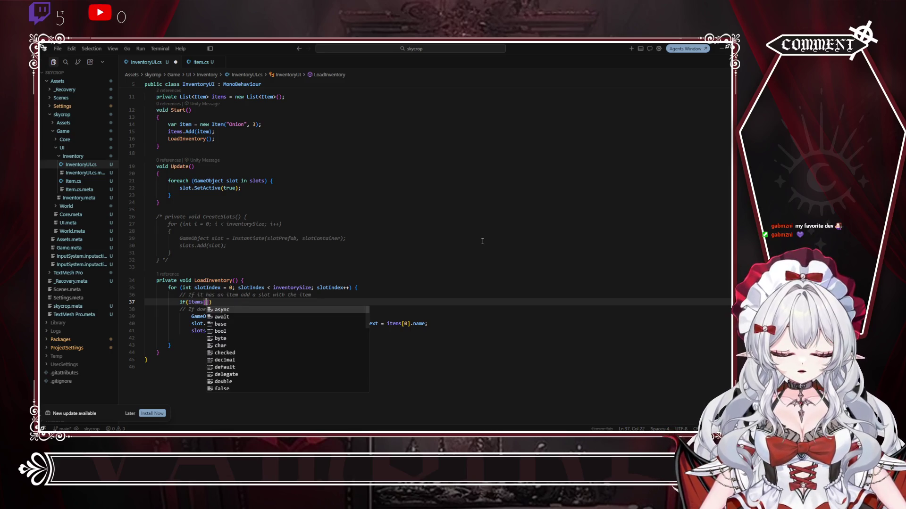
type("slotInde")
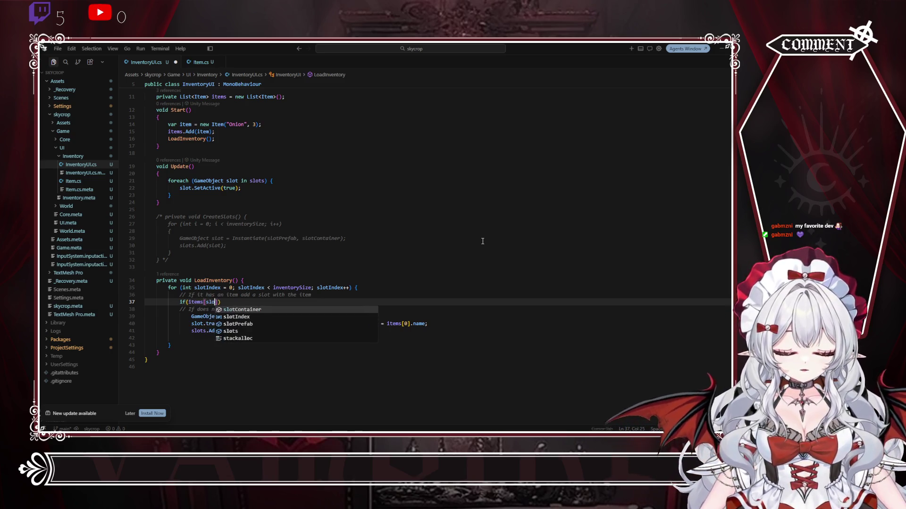
type("x")
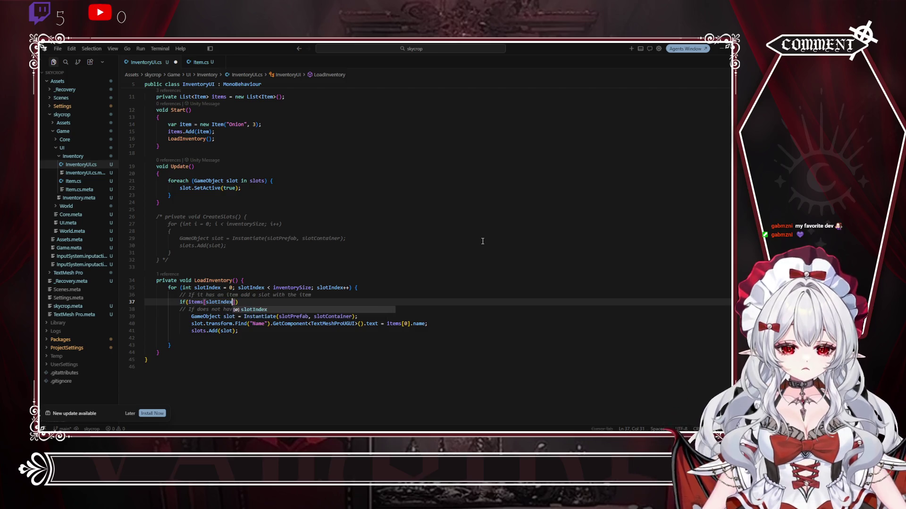
left_click(241, 301)
type("{")
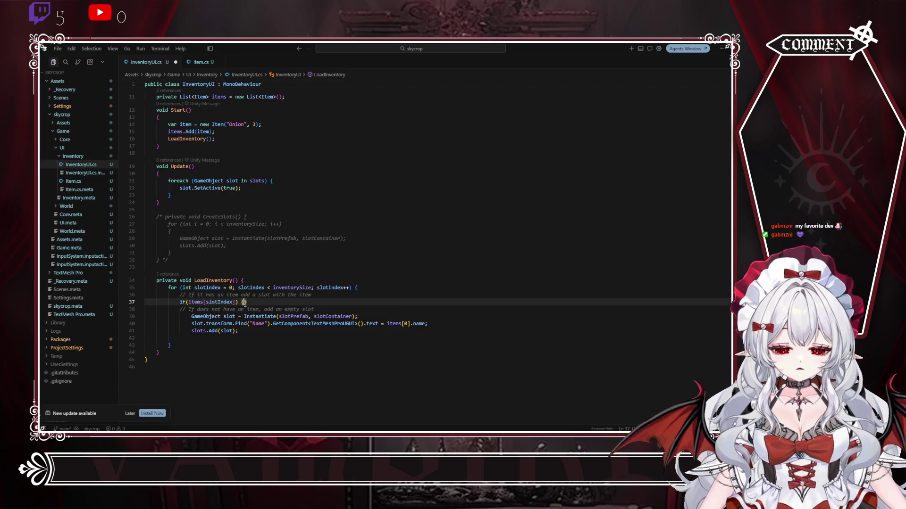
key("Return")
Step: Move the Instantiate, Name-text and slots.Add lines up into the if block
mouse_move(191, 345)
left_mouse_down()
mouse_move(199, 338)
mouse_move(191, 331)
left_mouse_up()
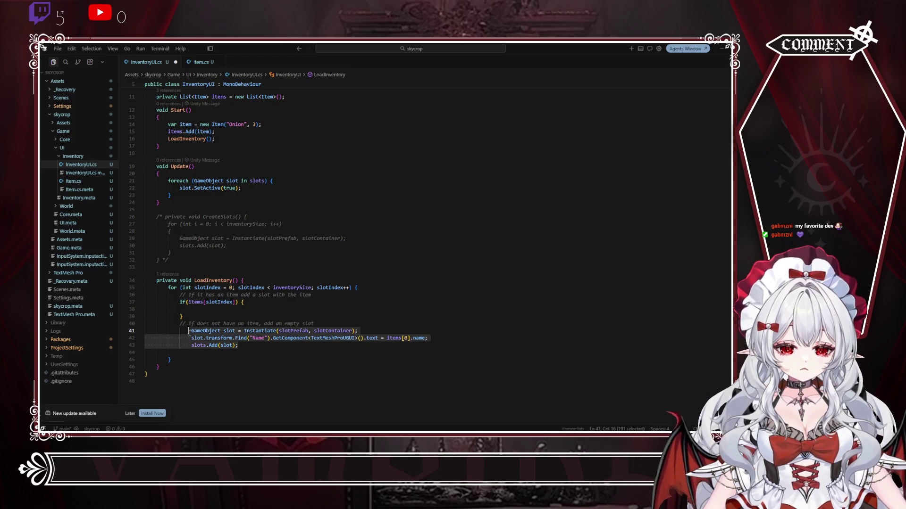
key("alt+Up")
key("alt+Up")
key("alt+Up")
left_click(198, 331)
key("BackSpace")
Step: Add a line setting the slot's Find("Quantity") text to items[0].quantity, below the Name line
left_click(438, 315)
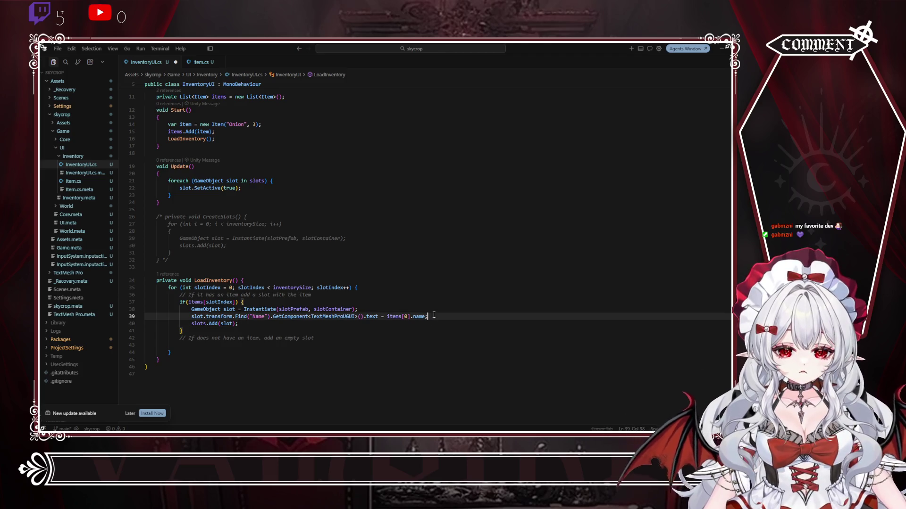
key("Return")
type("slot")
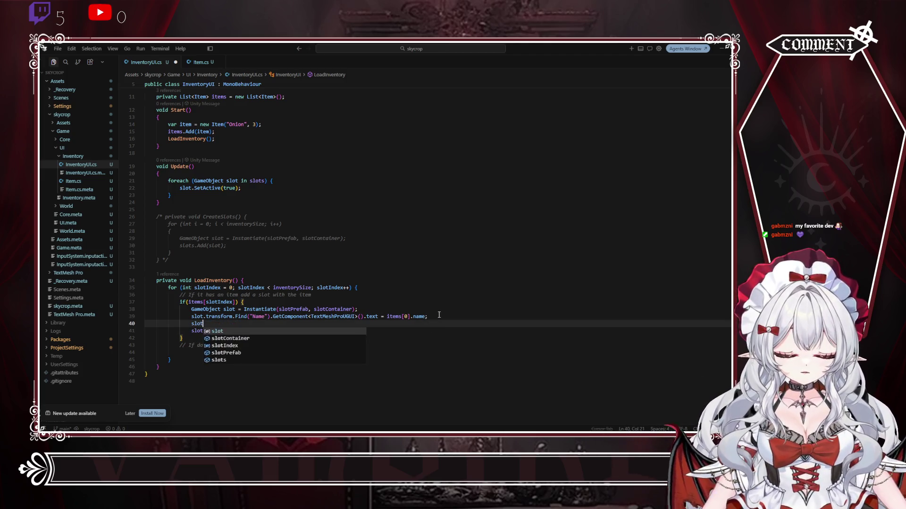
type(".transform.")
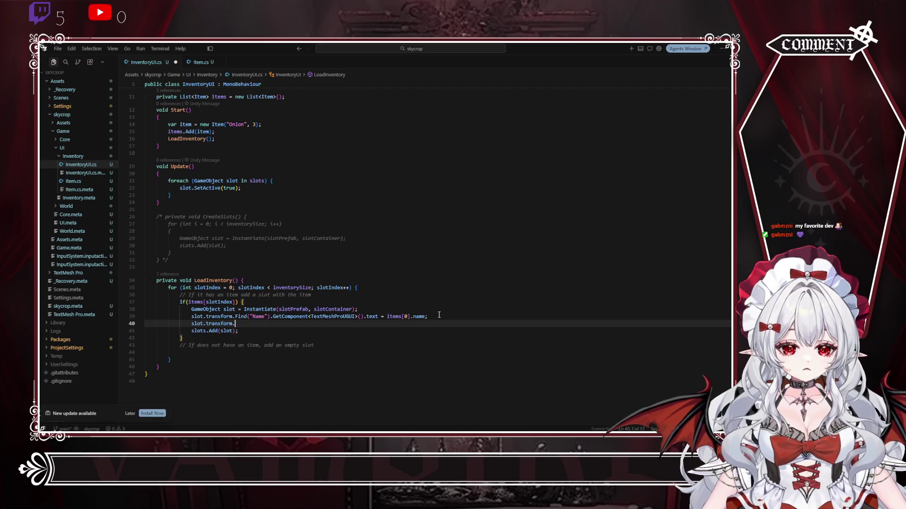
type("Find()")
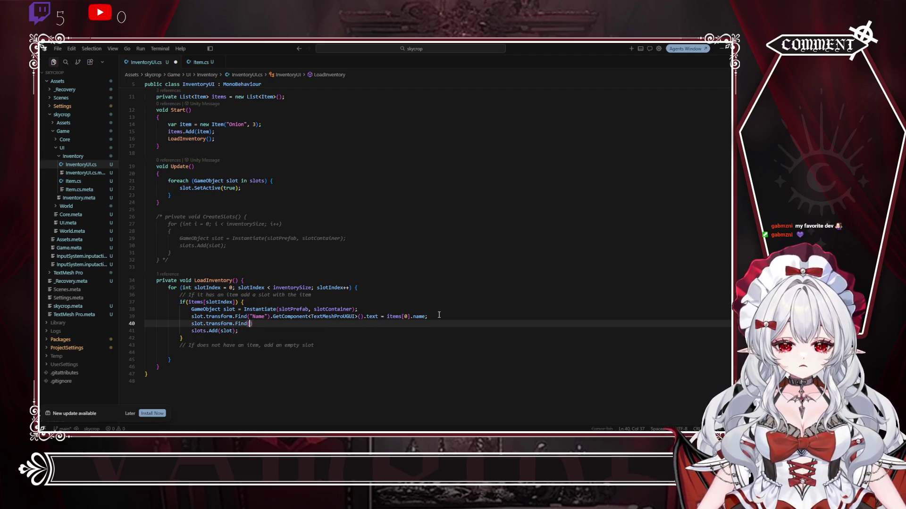
type("Quantity\")")
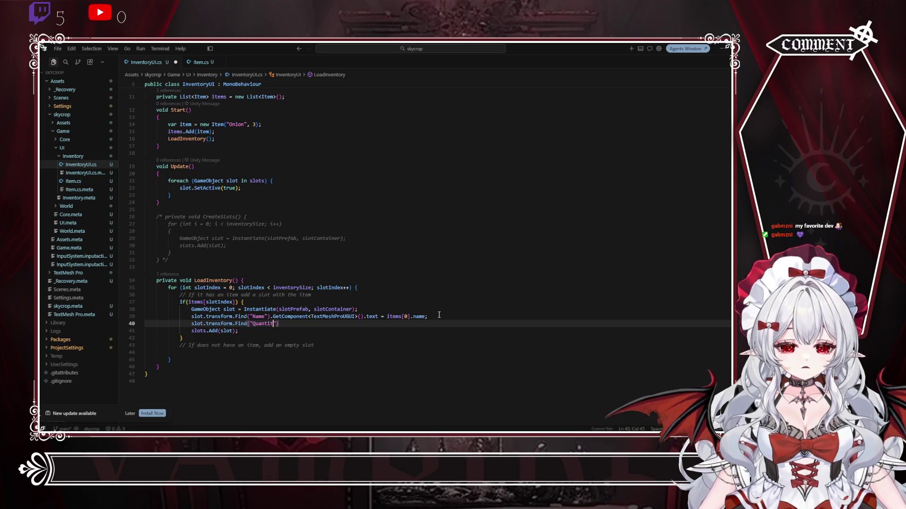
type(".Get")
left_click_drag(439, 316, 261, 316)
key("ctrl+c")
double_click(287, 324)
key("ctrl+v")
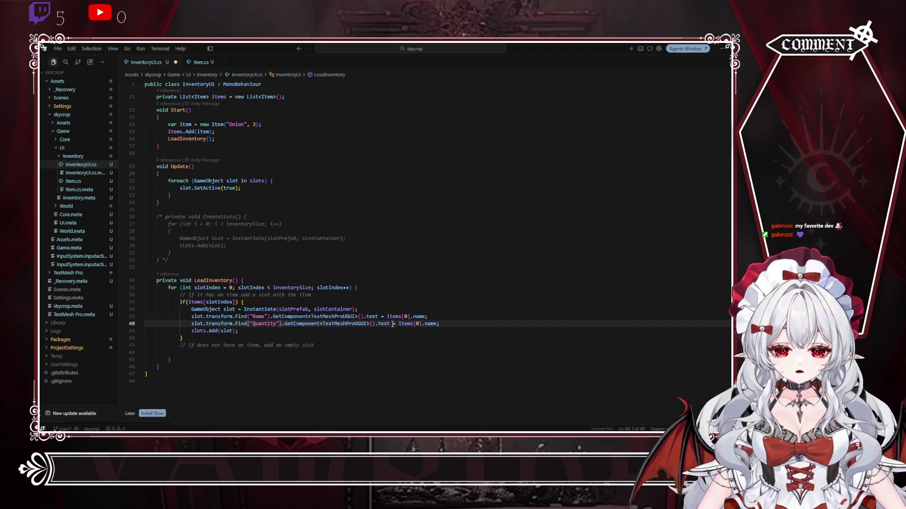
left_click(431, 323)
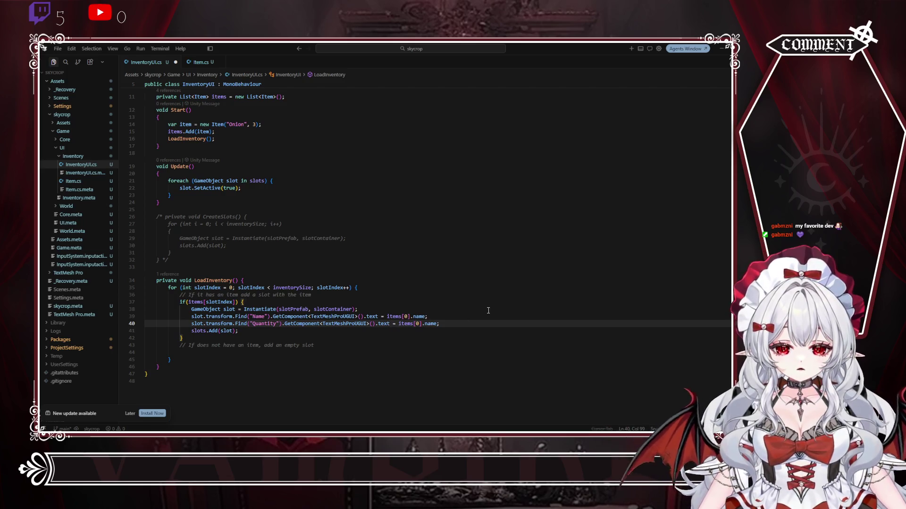
type("quan")
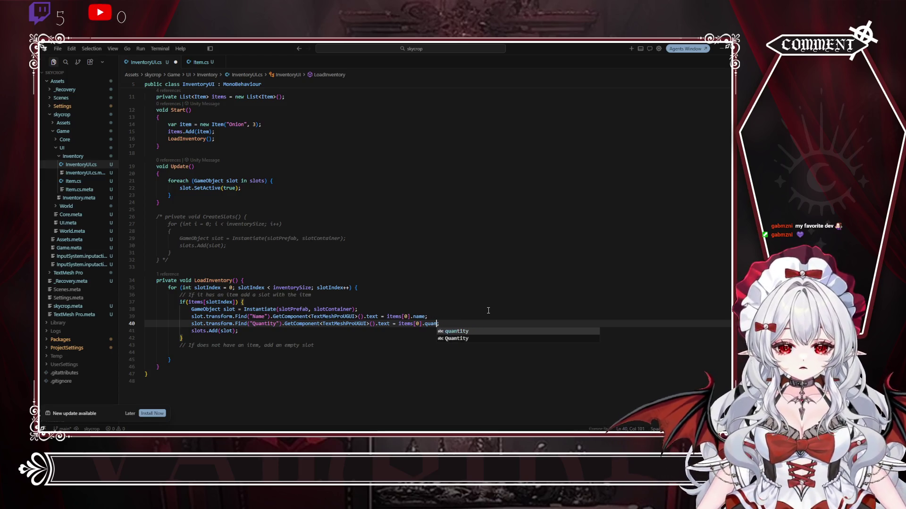
type("tity")
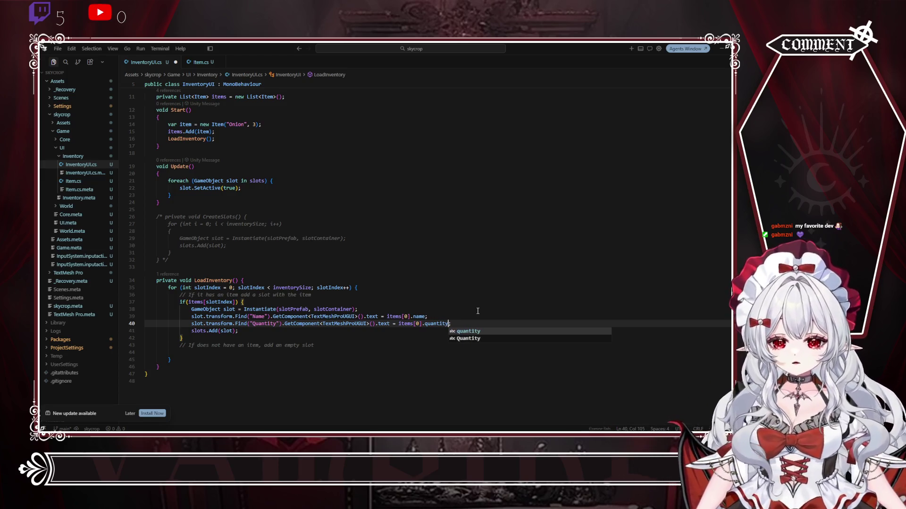
type(";")
left_click(238, 331)
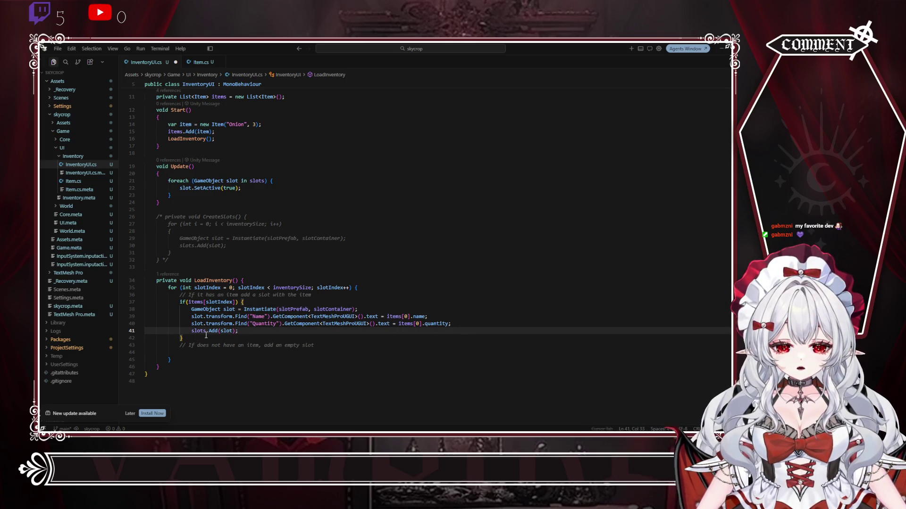
left_click(193, 339)
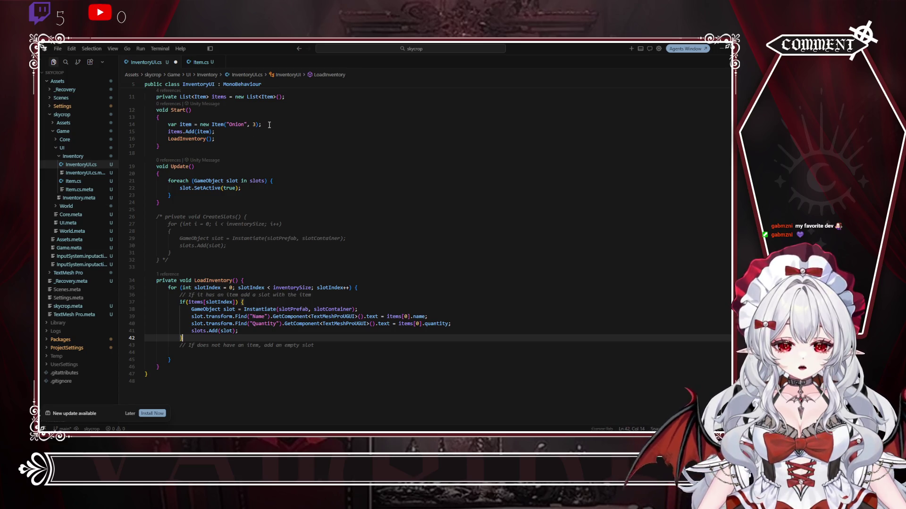
left_click_drag(269, 124, 169, 124)
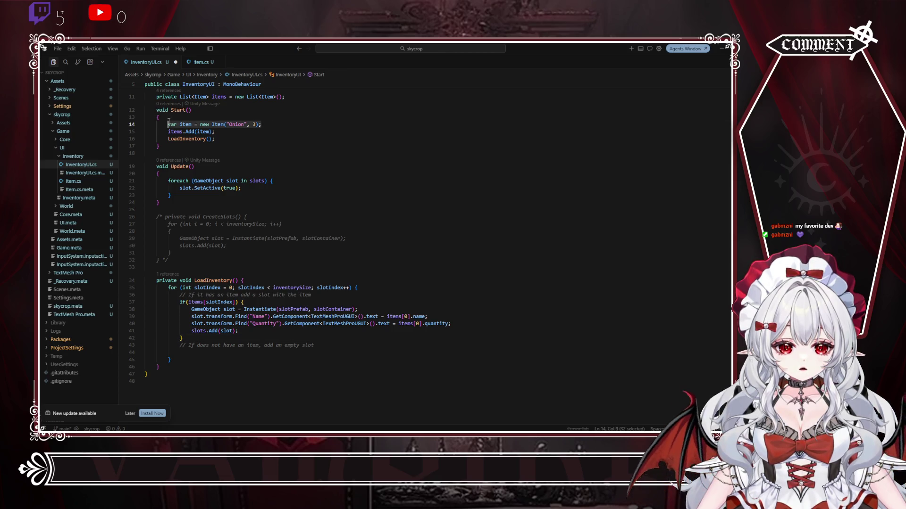
Step: Duplicate the Onion item lines twice and rename the copies Carrot and Lettuce
left_click(216, 131)
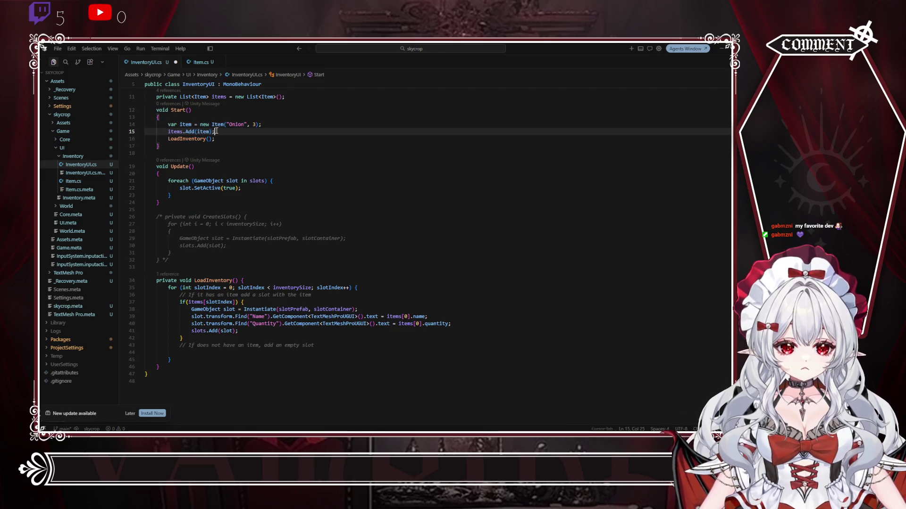
key("ctrl+v")
key("ctrl+v")
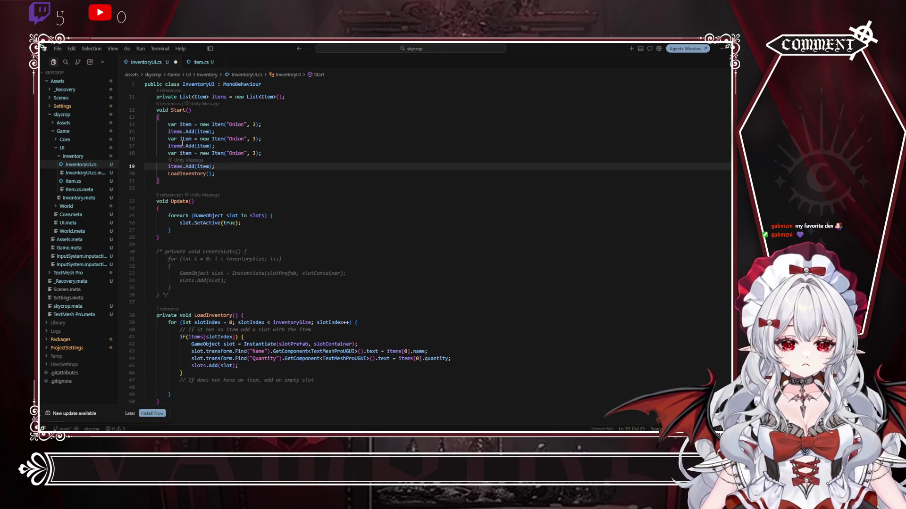
double_click(236, 139)
type("Carrot")
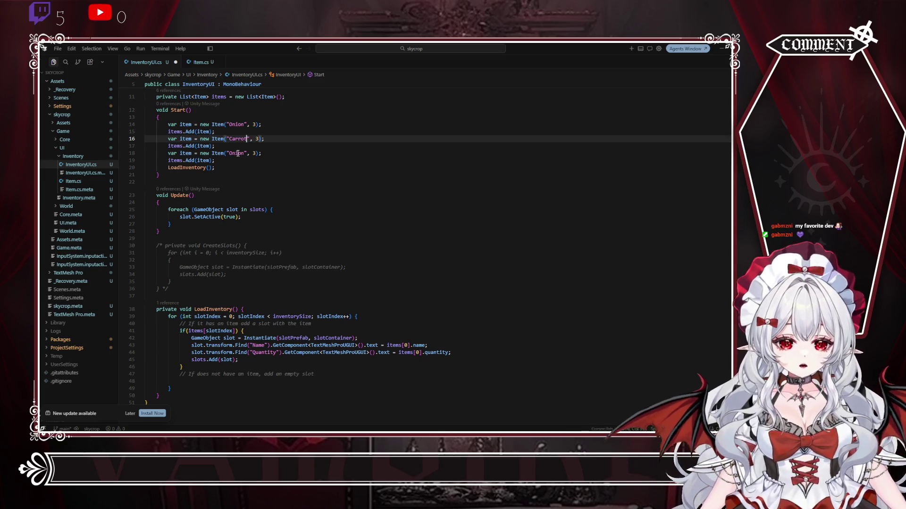
double_click(238, 153)
type("Lettuce")
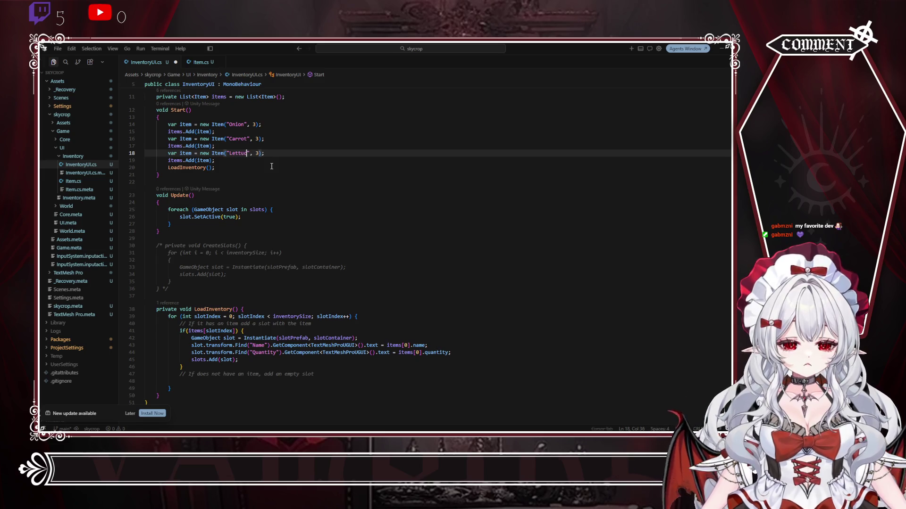
Step: Set Carrot's quantity to 5 and Lettuce's quantity to 27
double_click(256, 139)
type("5")
double_click(260, 153)
type("11")
key("Down")
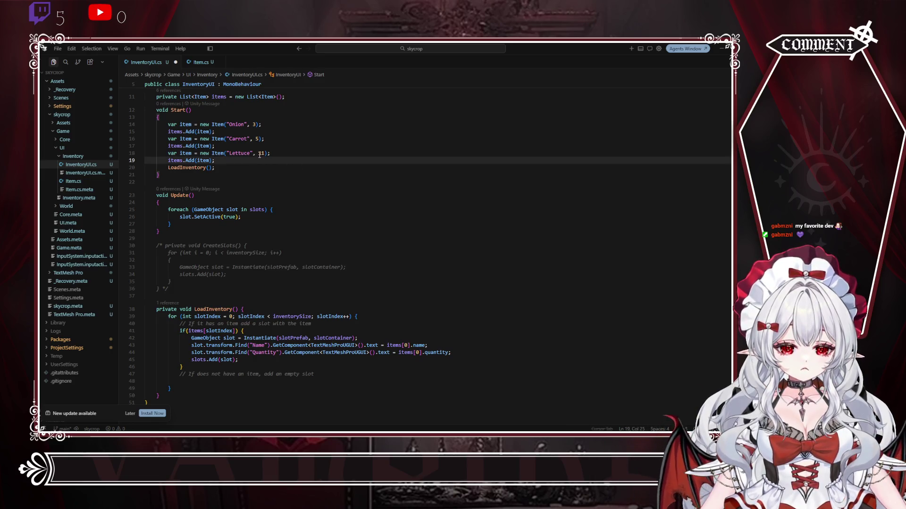
double_click(260, 153)
type("23")
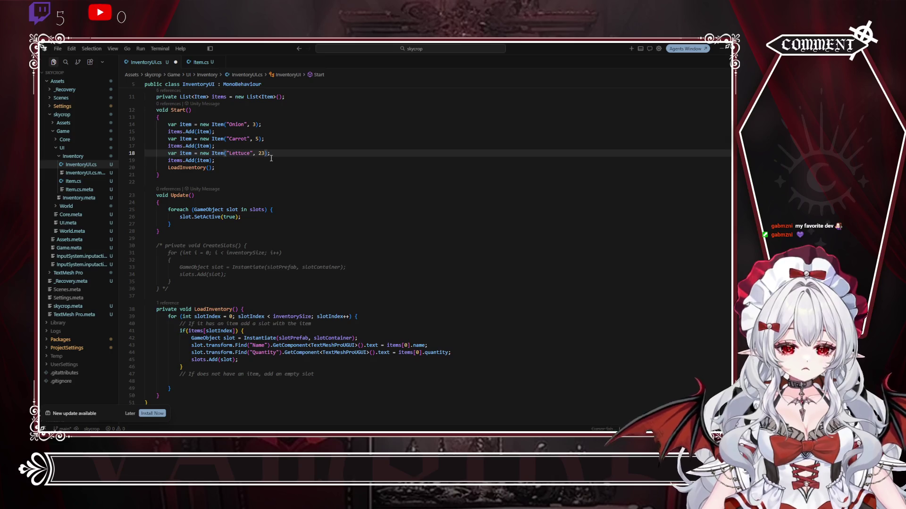
key("BackSpace")
type("7")
left_click(284, 182)
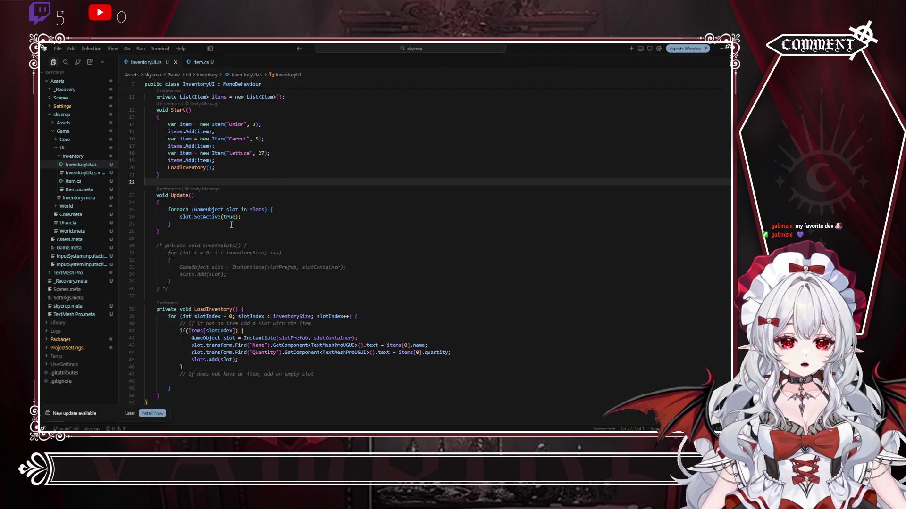
Step: Add an else block after the if and move the empty-slot comment above it
left_click(213, 368)
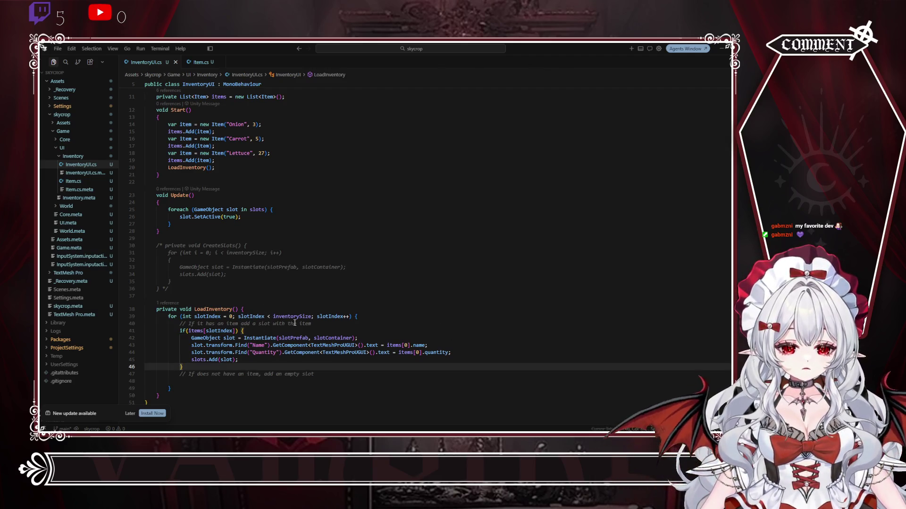
type(" else {")
key("Return")
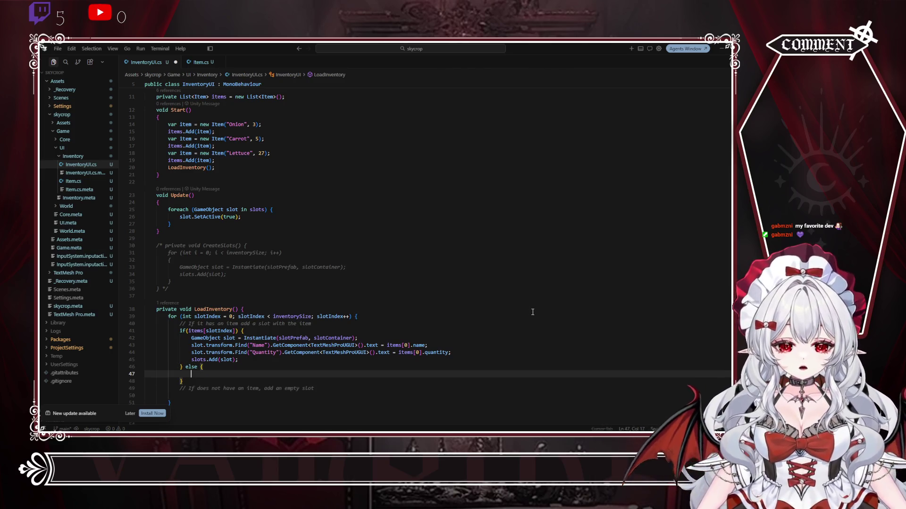
scroll(500, 297, "down", 2)
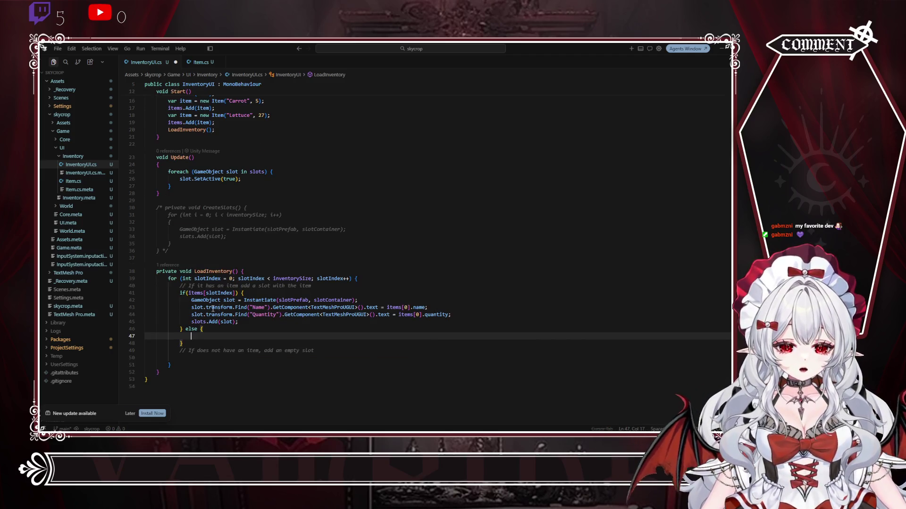
left_click(324, 351)
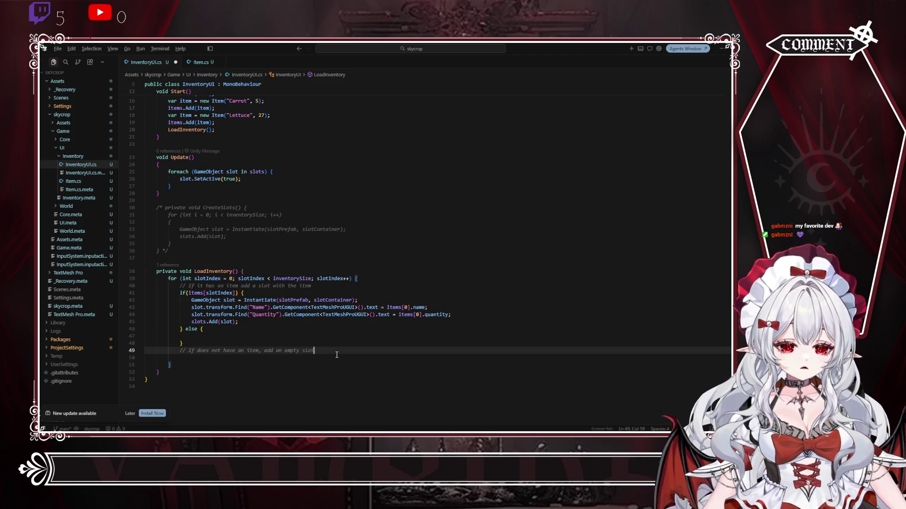
key("alt+Up")
key("alt+Up")
key("alt+Up")
key("Down")
key("Down")
key("Down")
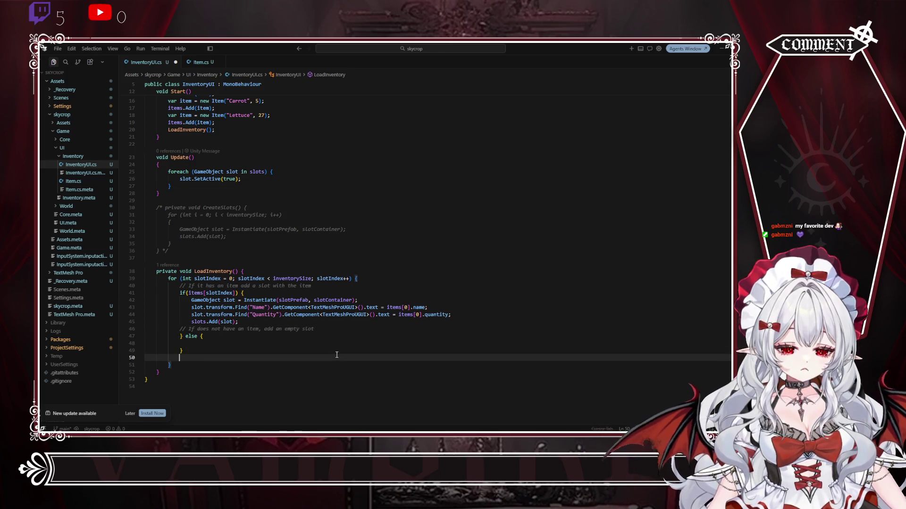
key("BackSpace")
left_click(217, 344)
Step: Copy the slot-creation lines into the else block, dropping the Name and Quantity lines
mouse_move(192, 300)
left_mouse_down()
mouse_move(359, 309)
mouse_move(237, 321)
left_mouse_up()
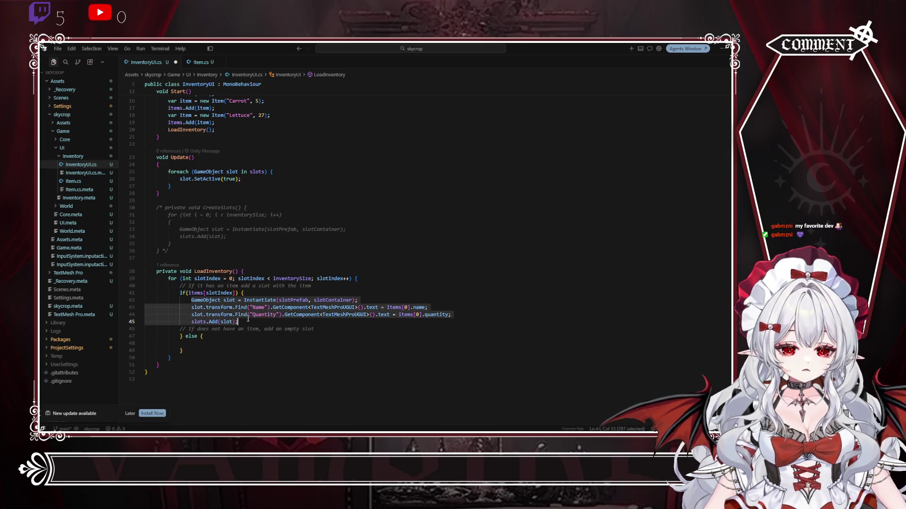
key("ctrl+c")
left_click(209, 345)
key("ctrl+v")
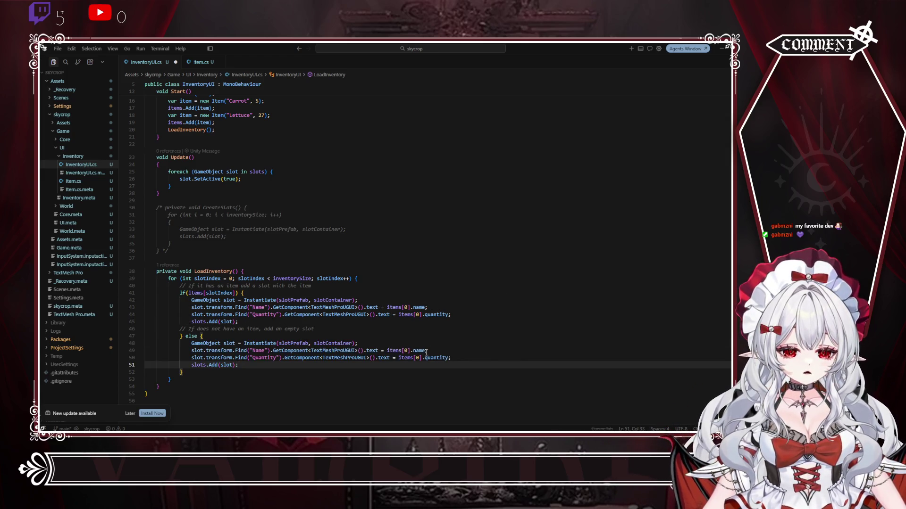
left_click_drag(450, 358, 357, 344)
key("BackSpace")
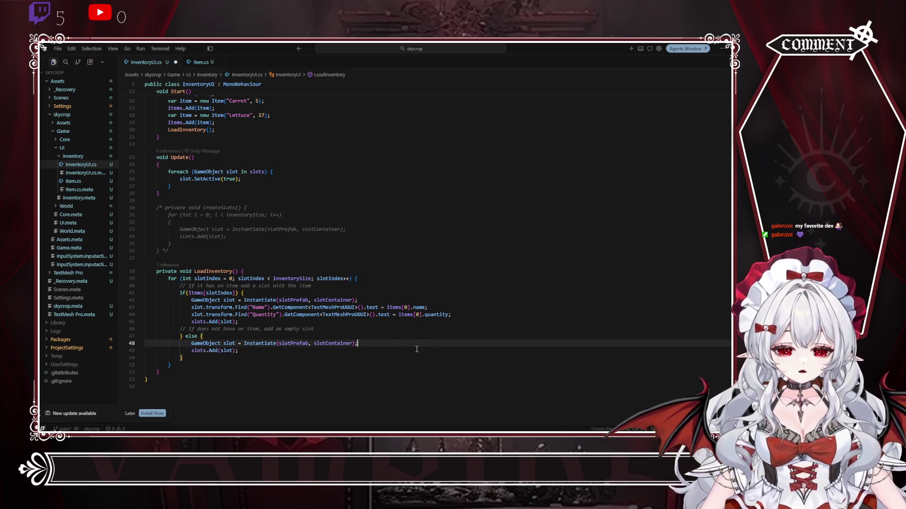
left_click(337, 329)
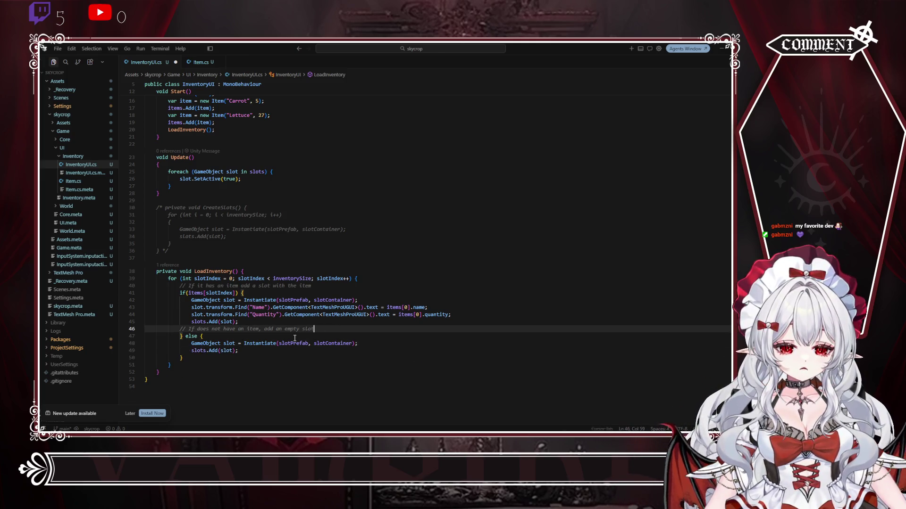
double_click(293, 343)
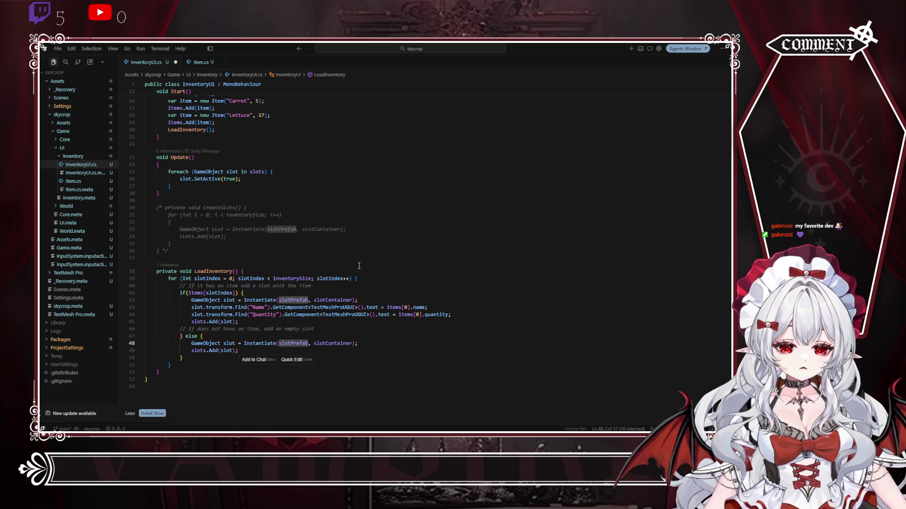
scroll(359, 266, "up", 5)
Step: Multi-select every slotPrefab occurrence and retype them all as emptySlotPrefab
right_click(278, 140)
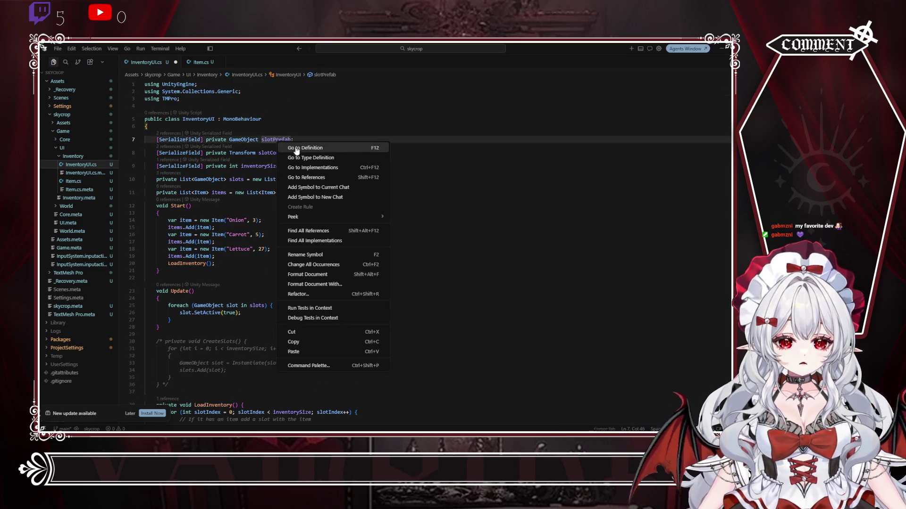
left_click(276, 141)
key("ctrl+d")
key("ctrl+d")
key("ctrl+d")
key("ctrl+d")
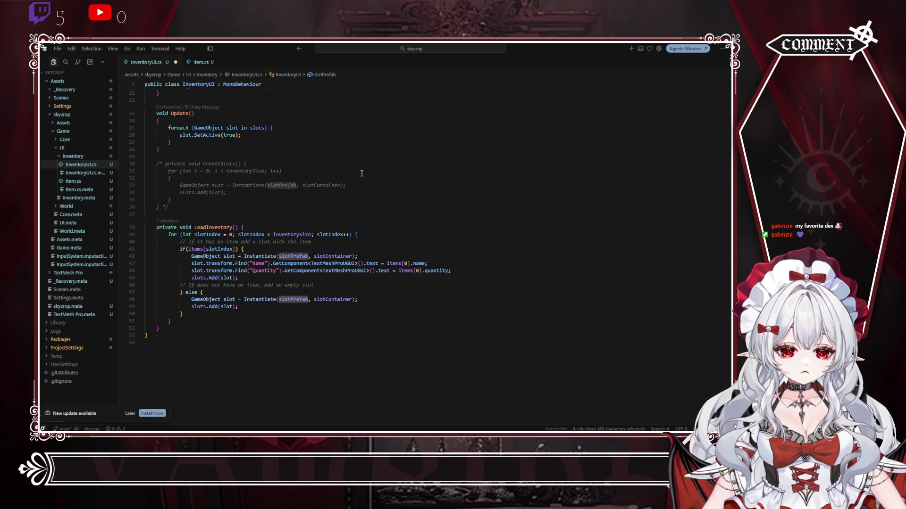
key("BackSpace")
scroll(361, 174, "up", 5)
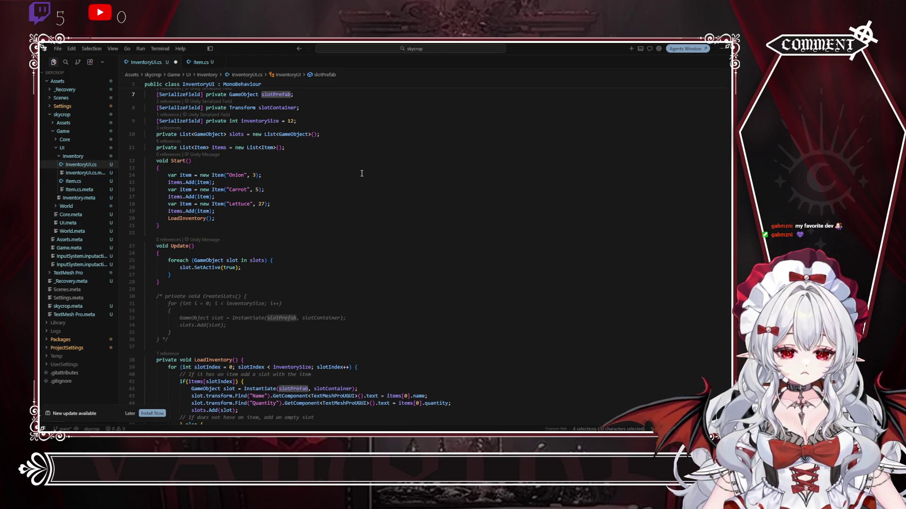
type("slot")
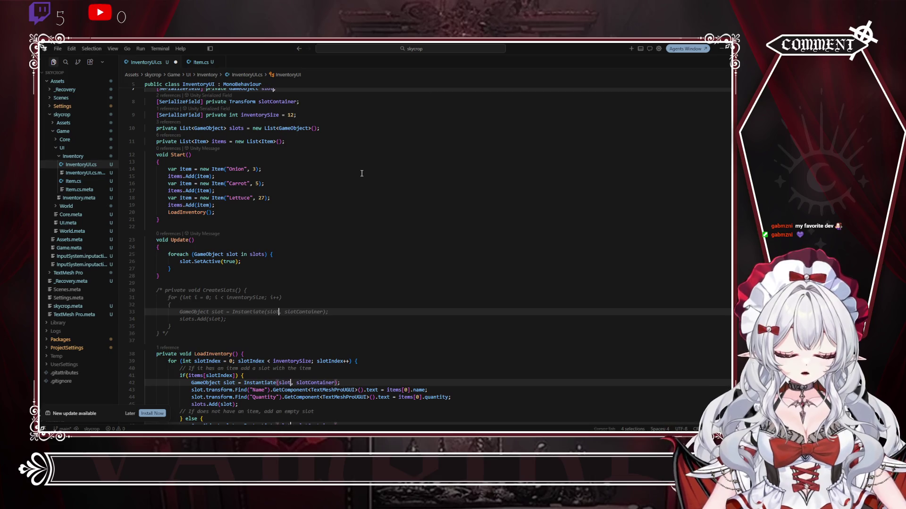
key("BackSpace")
key("BackSpace")
key("BackSpace")
type("emptySl")
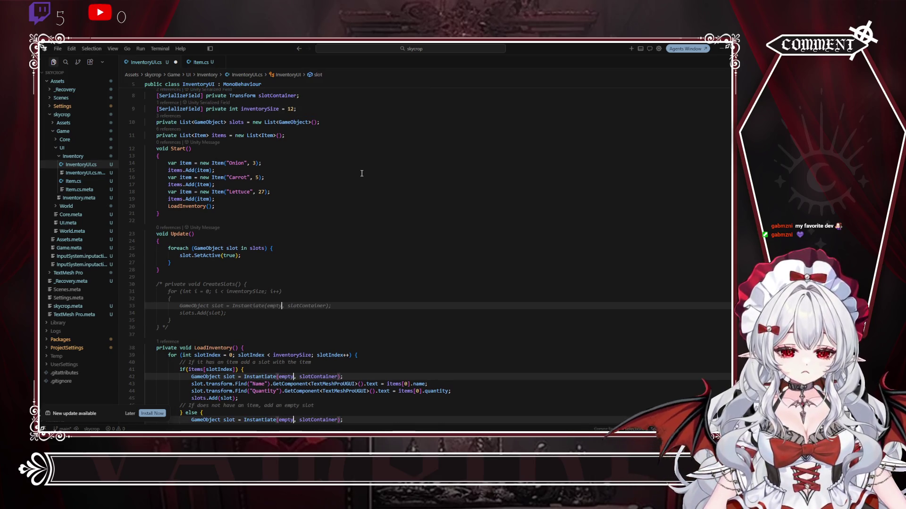
type("otPrefab")
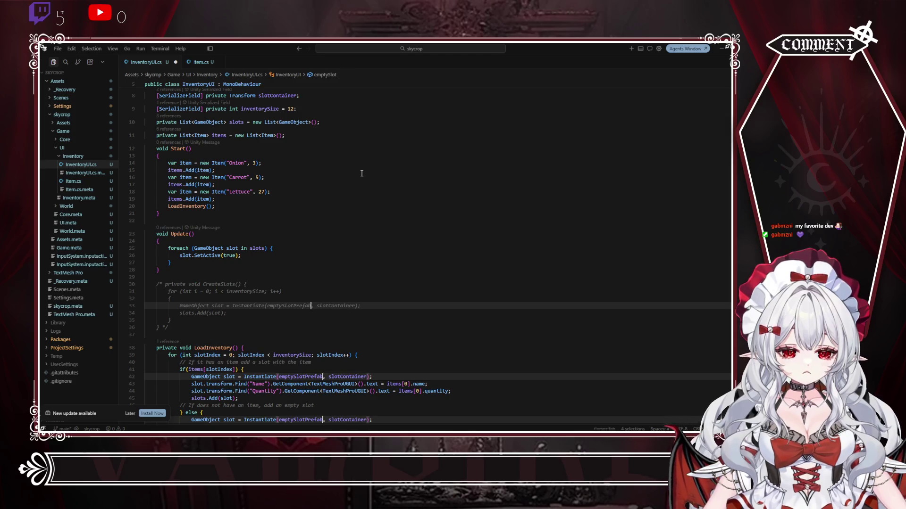
type("b")
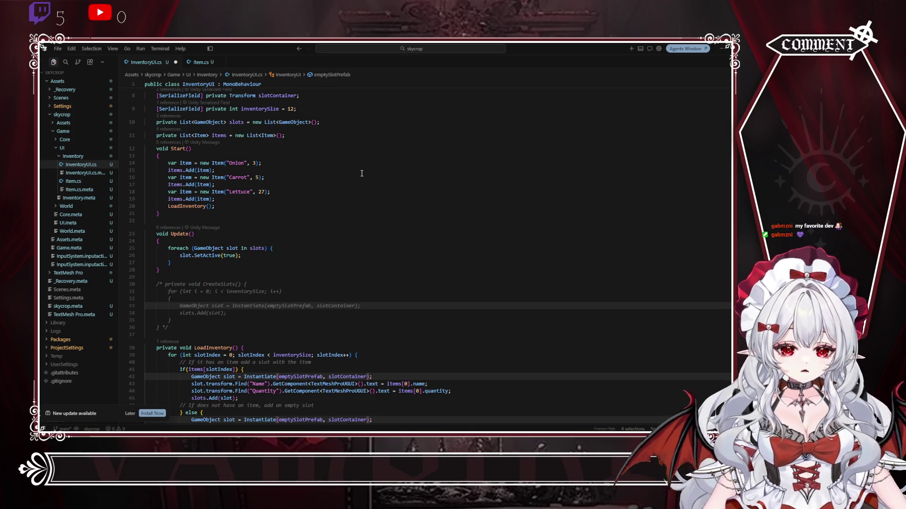
scroll(362, 175, "down", 2)
scroll(362, 176, "down", 2)
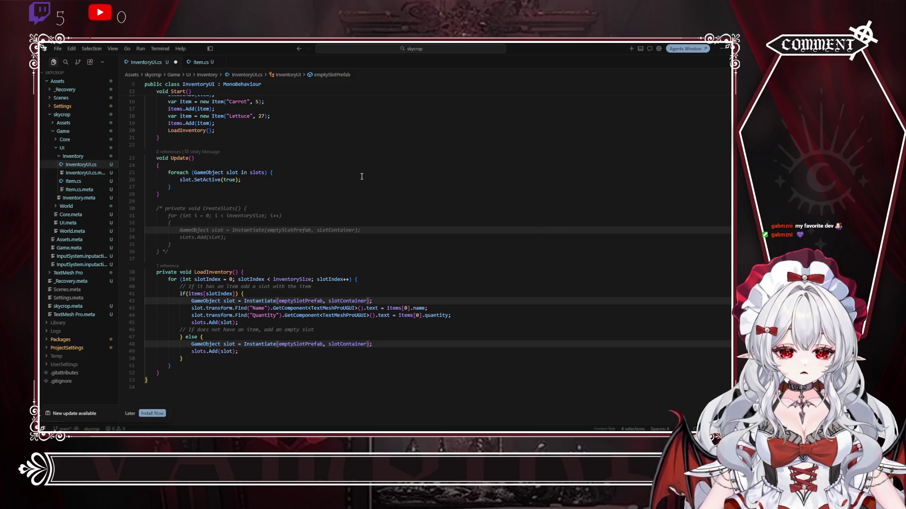
scroll(361, 175, "up", 5)
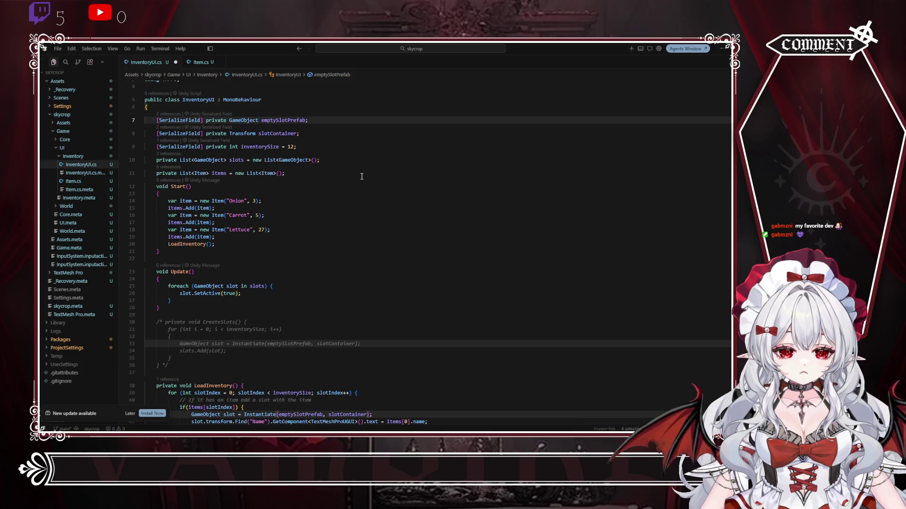
Step: Rename the slotIndex loop counter to i so the check reads items[i], then save InventoryUI.cs
scroll(362, 177, "down", 5)
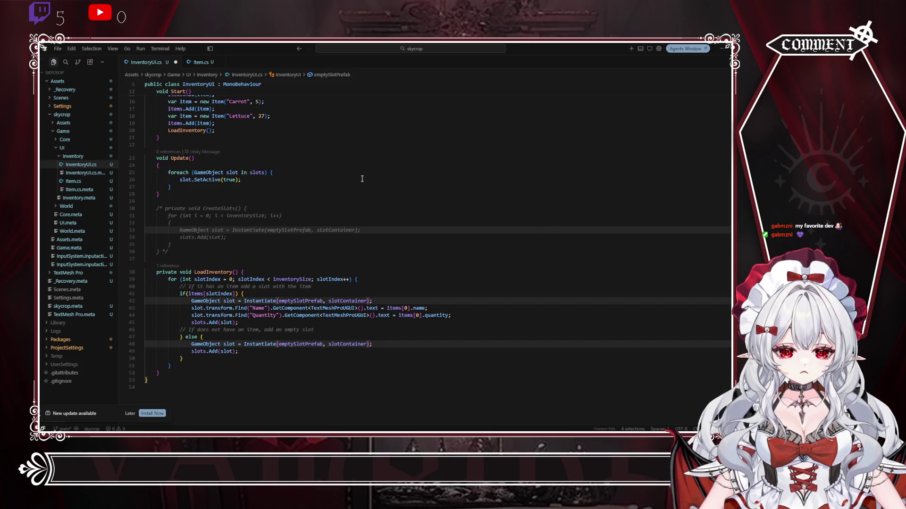
left_click(206, 279)
key("ctrl+d")
key("ctrl+d")
key("ctrl+d")
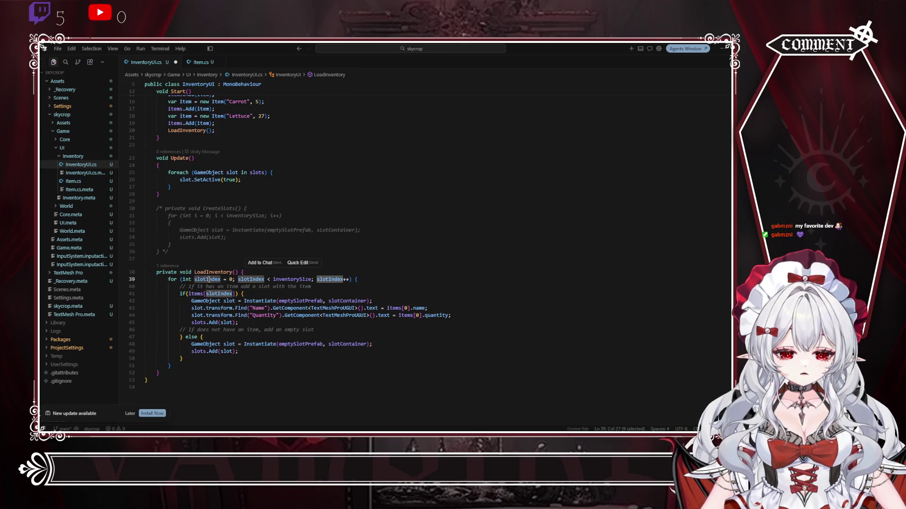
type("i")
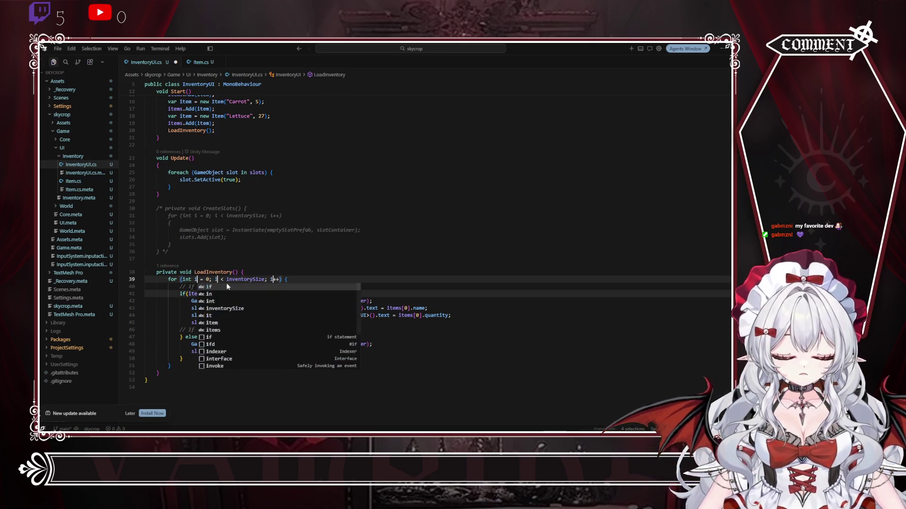
left_click(396, 249)
left_click(423, 285)
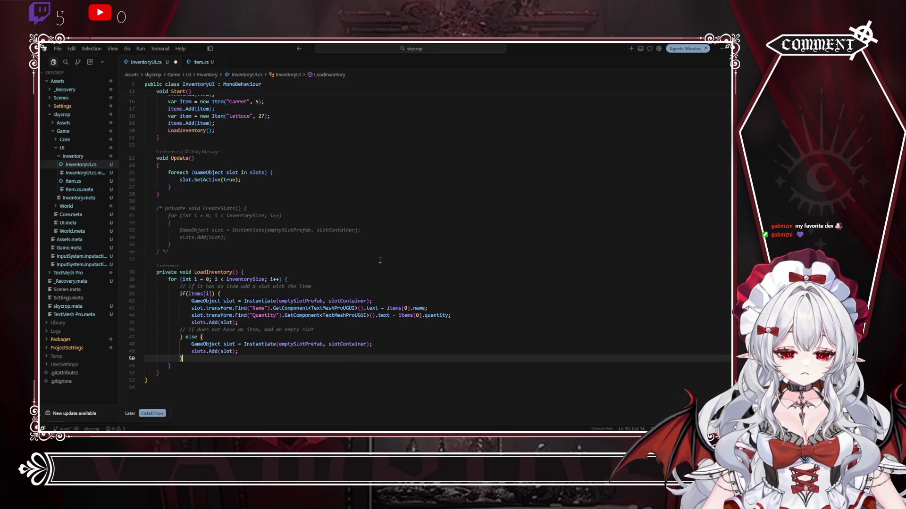
scroll(378, 259, "up", 6)
scroll(378, 259, "down", 5)
left_click(419, 259)
key("ctrl+s")
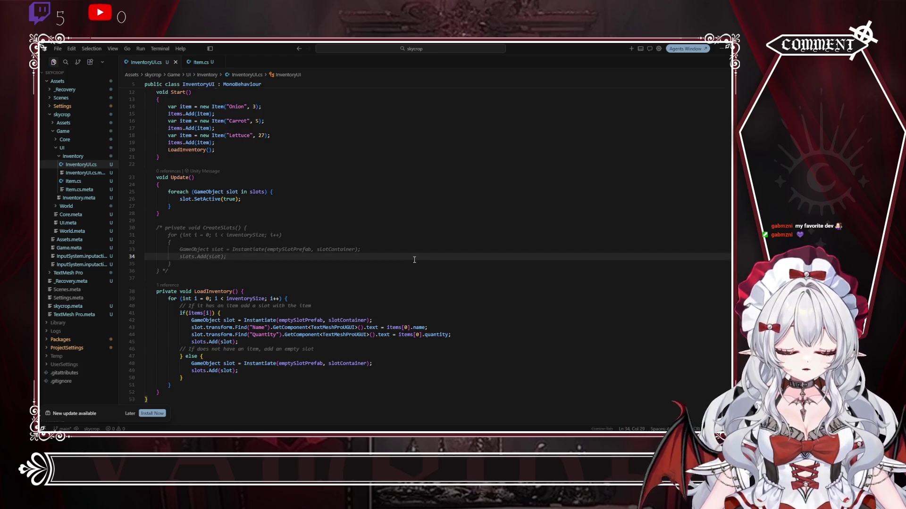
Step: Glance at the foreach C# search results, then return to Unity's console errors
key("alt+Tab")
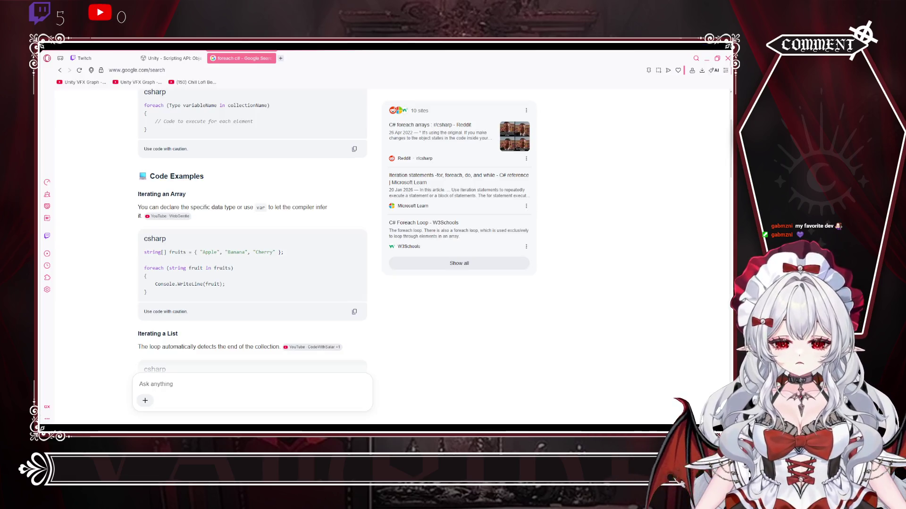
key("alt+Tab")
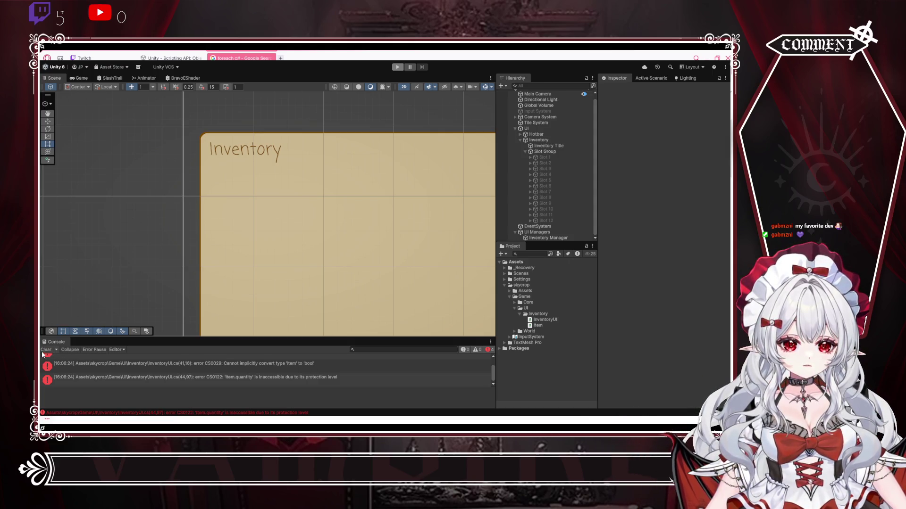
Step: Change the check to items[i] != null and make Item.quantity accessible in Item.cs
key("alt+Tab")
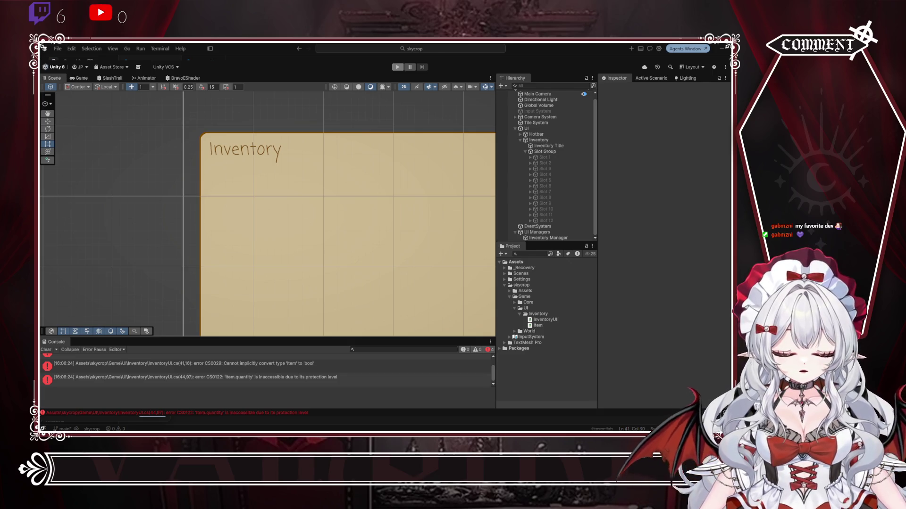
key("Right")
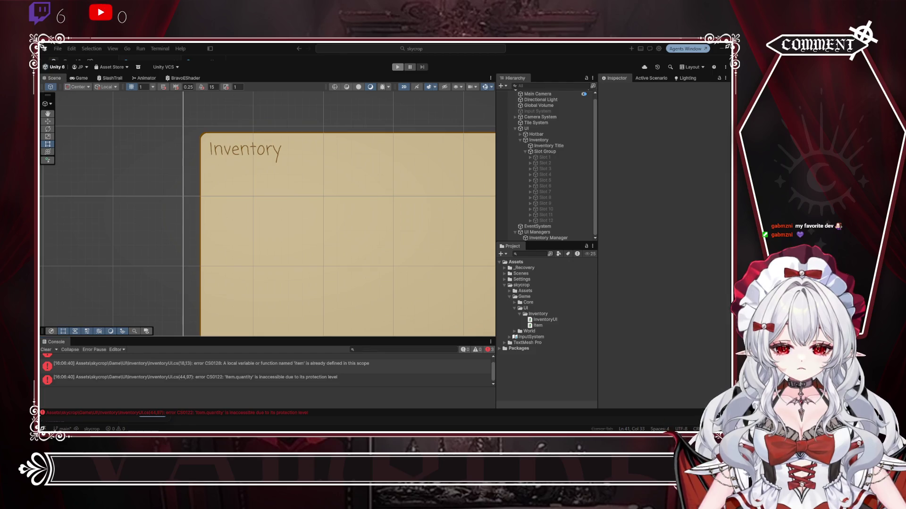
key("ctrl+shift+Left")
key("Down")
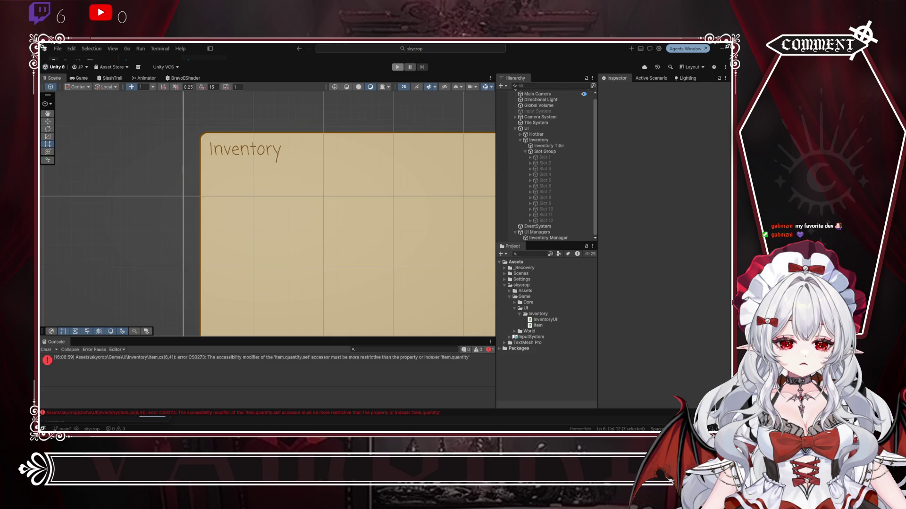
type("p")
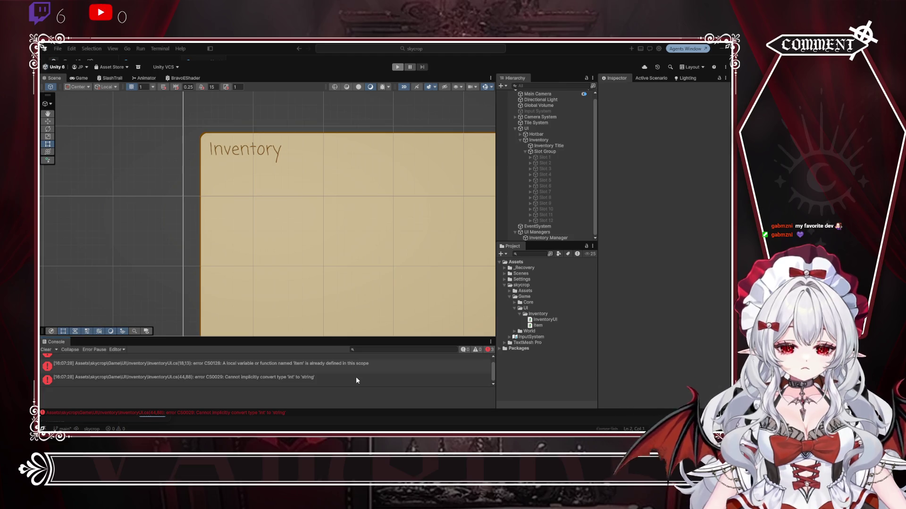
scroll(356, 380, "up", 1)
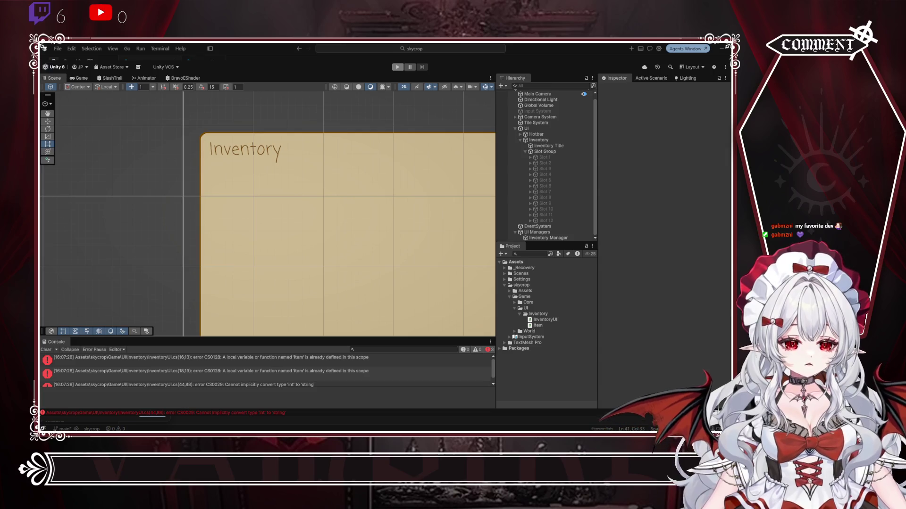
key("alt+Tab")
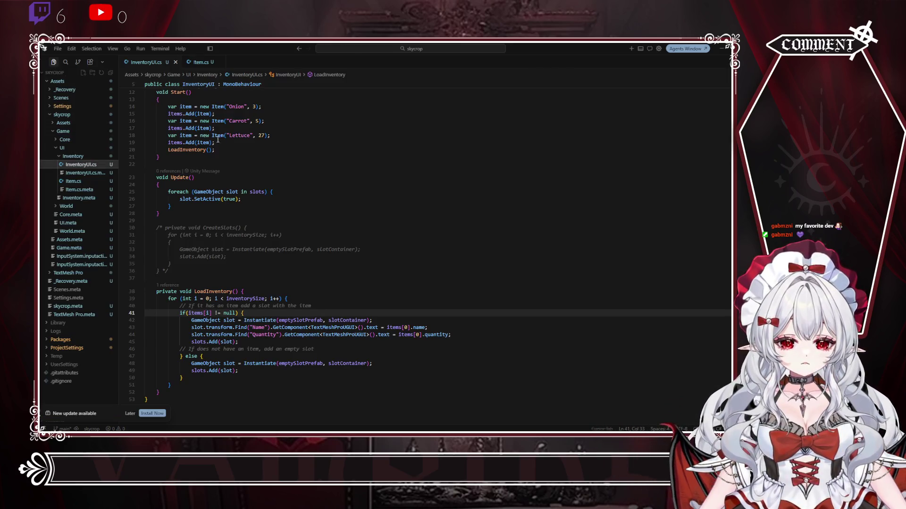
Step: Rename the duplicate item variables to item2 and item3 and pass them to their Add calls
scroll(218, 140, "up", 3)
left_click(192, 163)
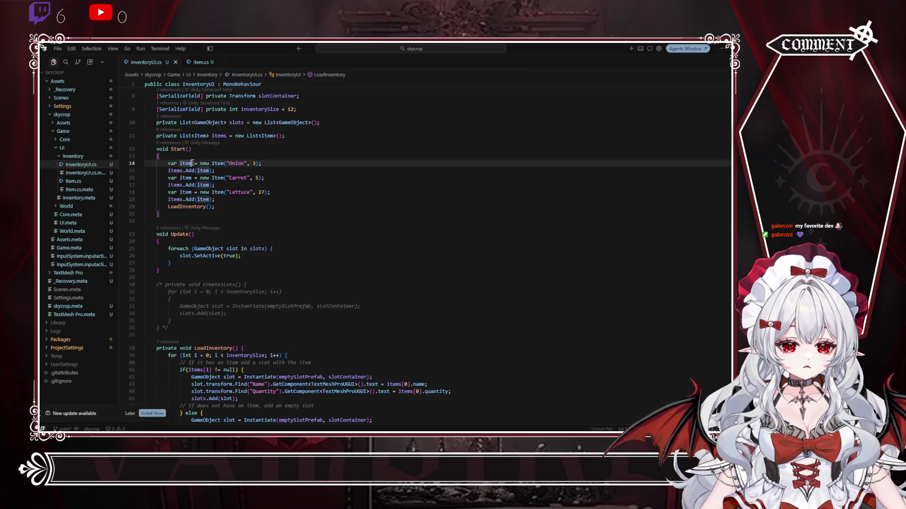
left_click(192, 178)
type("2")
left_click(191, 192)
type("3")
double_click(187, 178)
key("ctrl+c")
double_click(202, 185)
key("ctrl+v")
double_click(190, 199)
double_click(190, 192)
double_click(202, 199)
key("ctrl+v")
left_click(277, 171)
Step: Append .toString() to the quantity on line 44
scroll(304, 212, "down", 1)
scroll(305, 213, "down", 5)
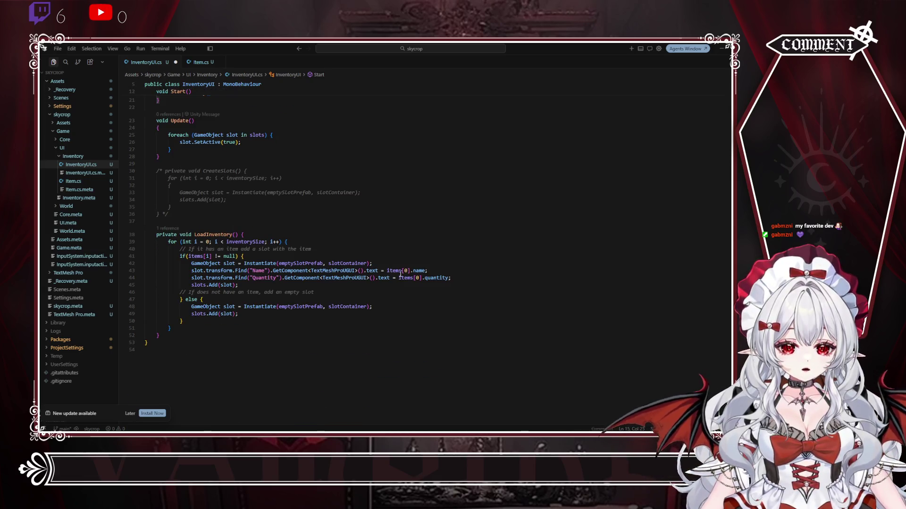
left_click(449, 278)
type(".toS")
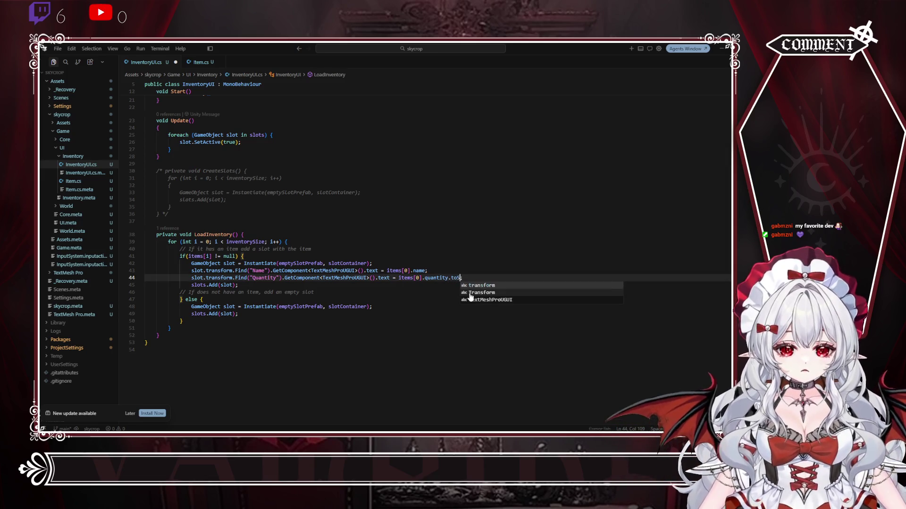
type("tring();")
key("End")
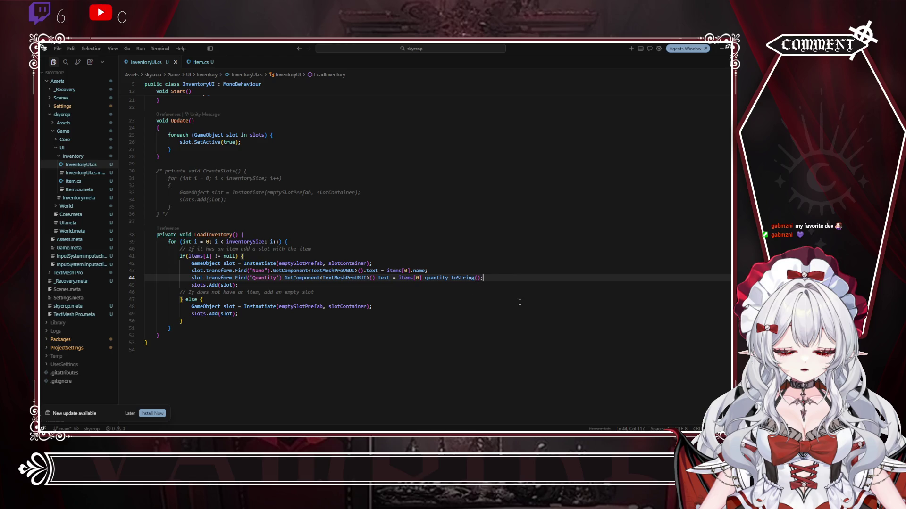
Step: Check Unity's compile error and look up converting an int to a string in C#
key("alt+Tab")
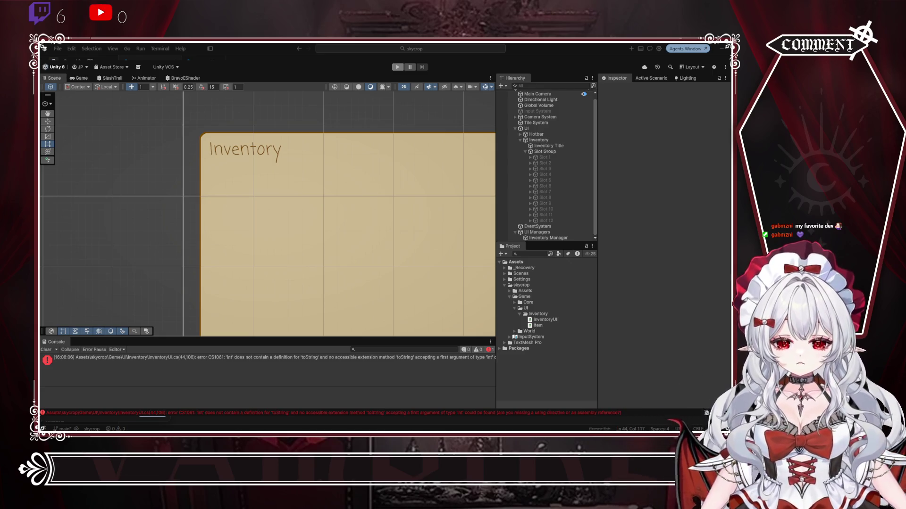
key("alt+Tab")
key("alt+Tab")
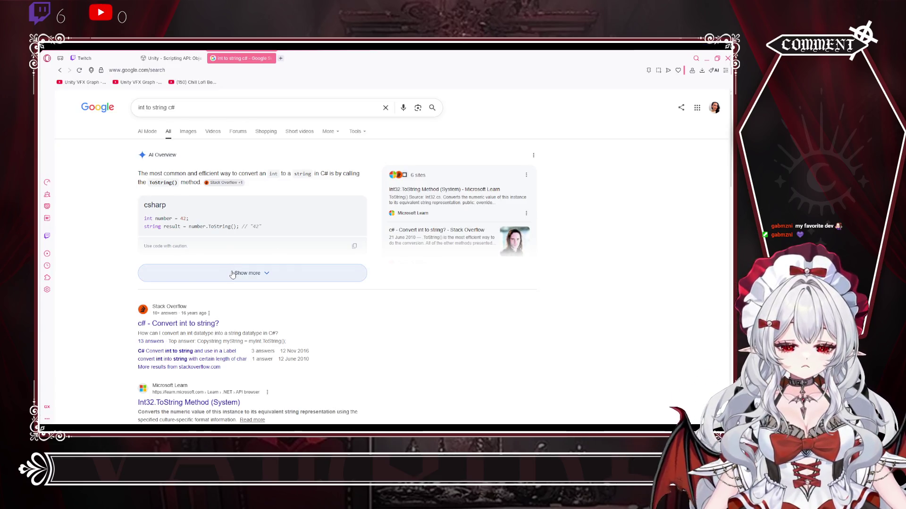
key("alt+Tab")
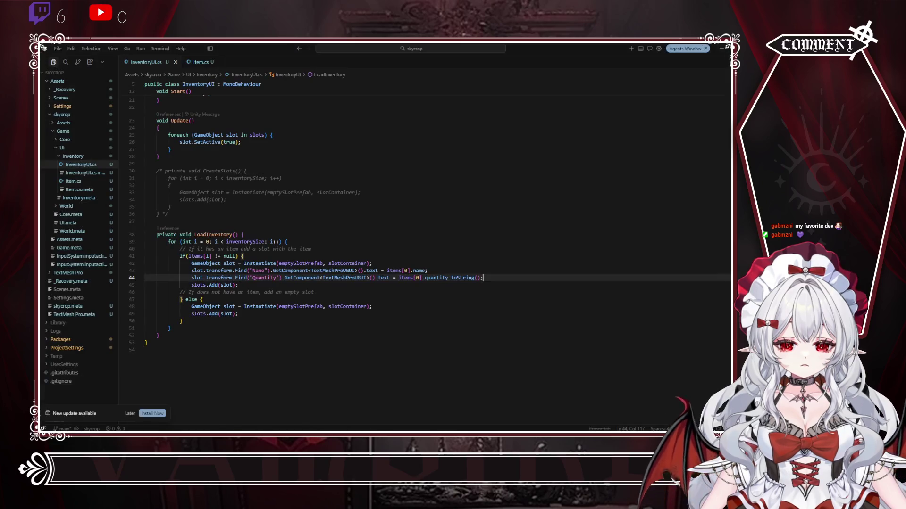
Step: Correct toString to ToString in the line 44 quantity call, then return to Unity
double_click(455, 278)
type("ToString")
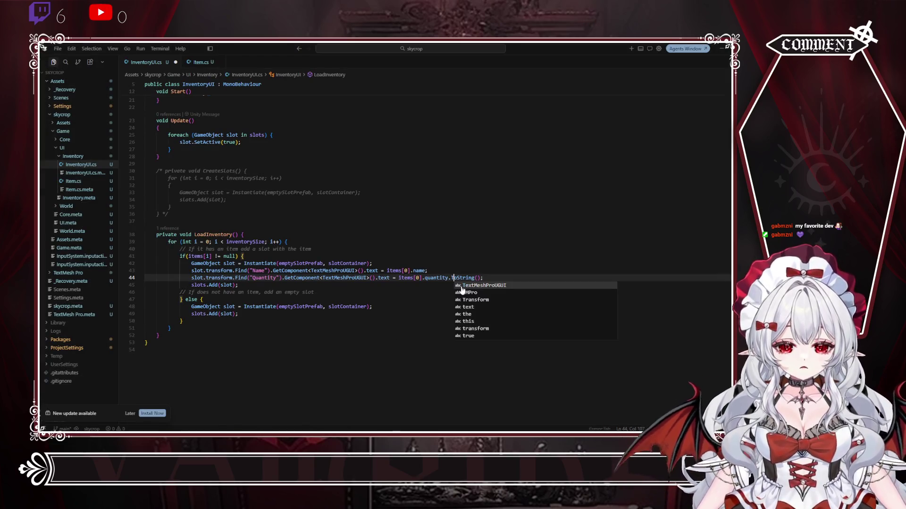
left_click(463, 263)
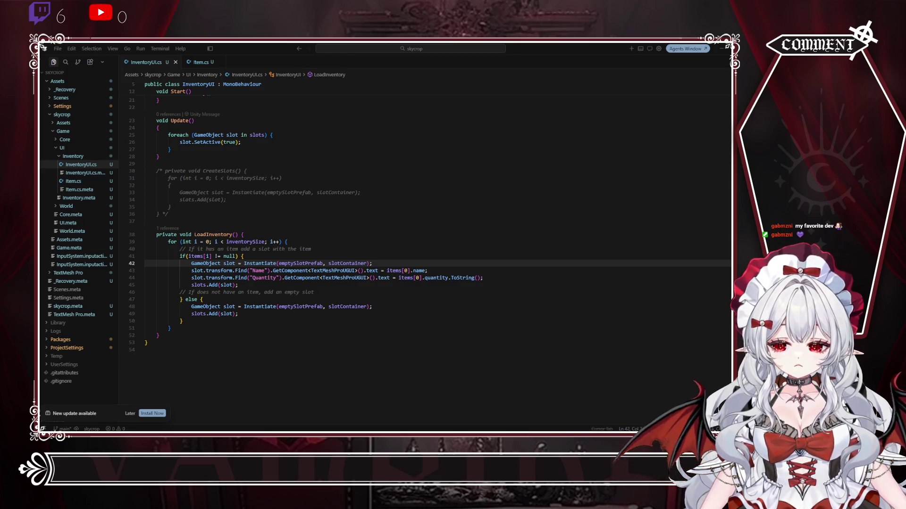
key("alt+Tab")
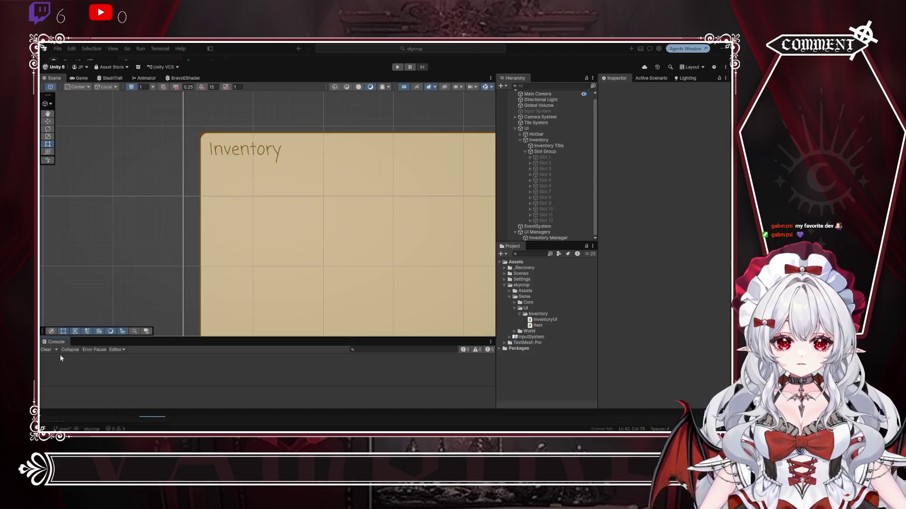
Step: Run and stop a test play, then select Inventory Manager to see emptySlotPrefab unassigned
left_click(397, 67)
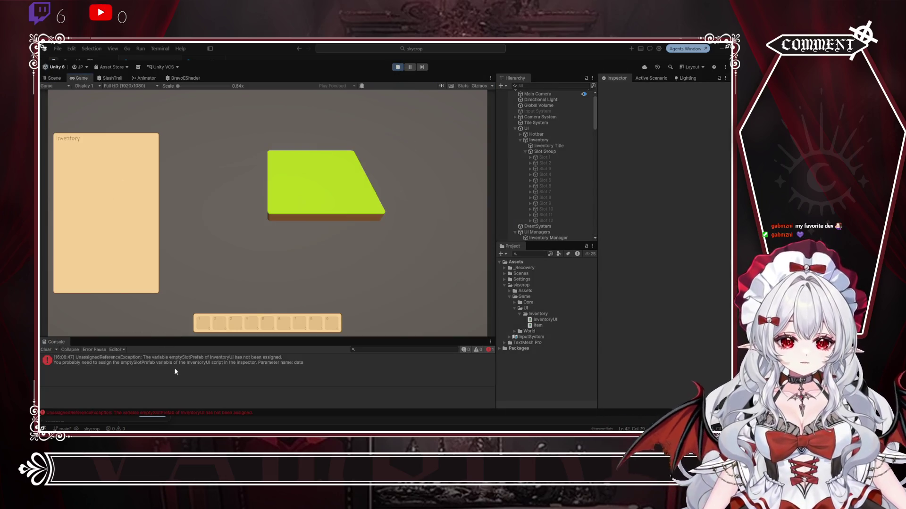
left_click(398, 67)
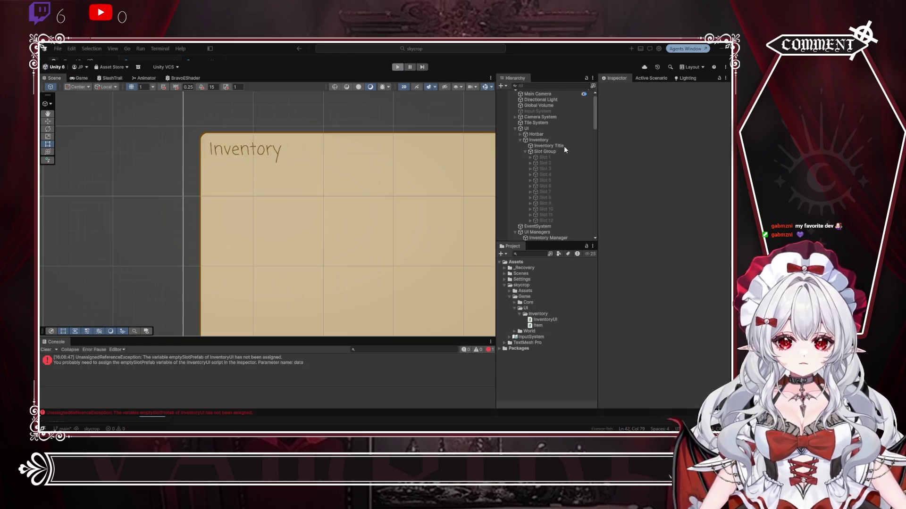
left_click(547, 238)
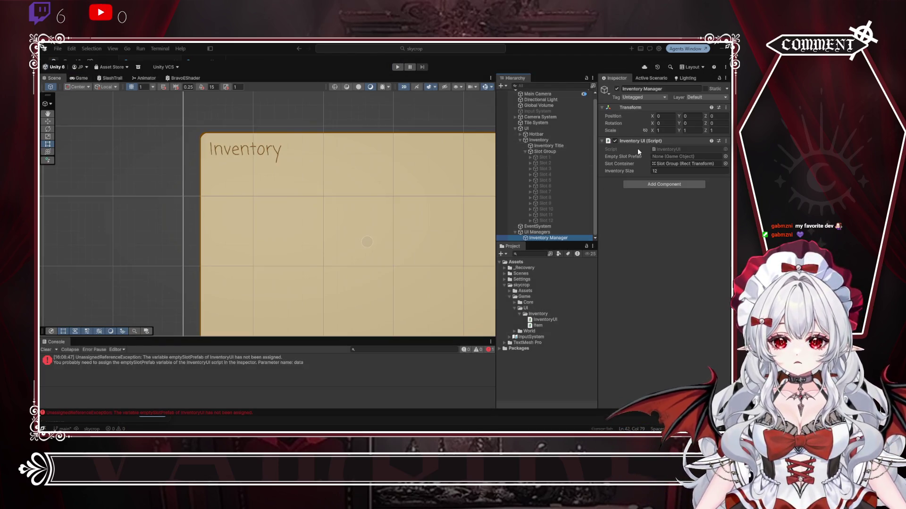
Step: Delete Slot 2 through Slot 12, then undo the deletion
left_click(545, 157)
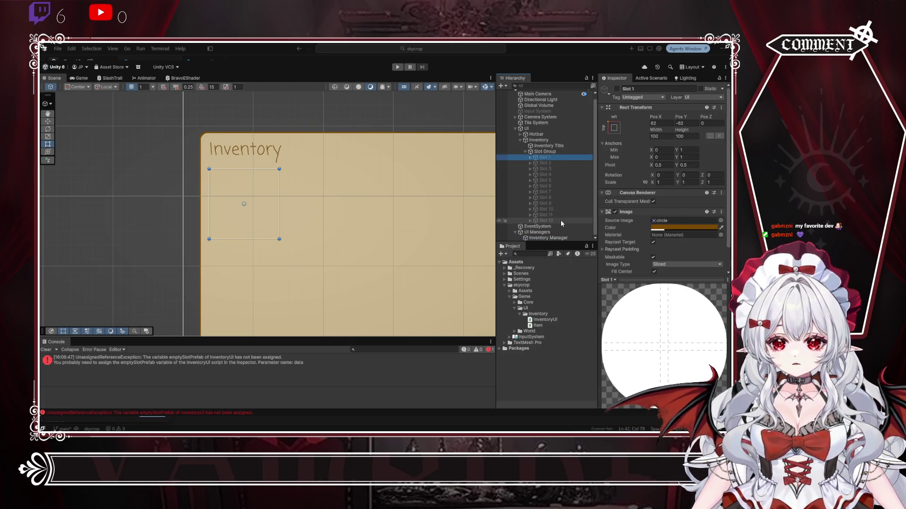
left_click(546, 163)
left_click(552, 222, "shift")
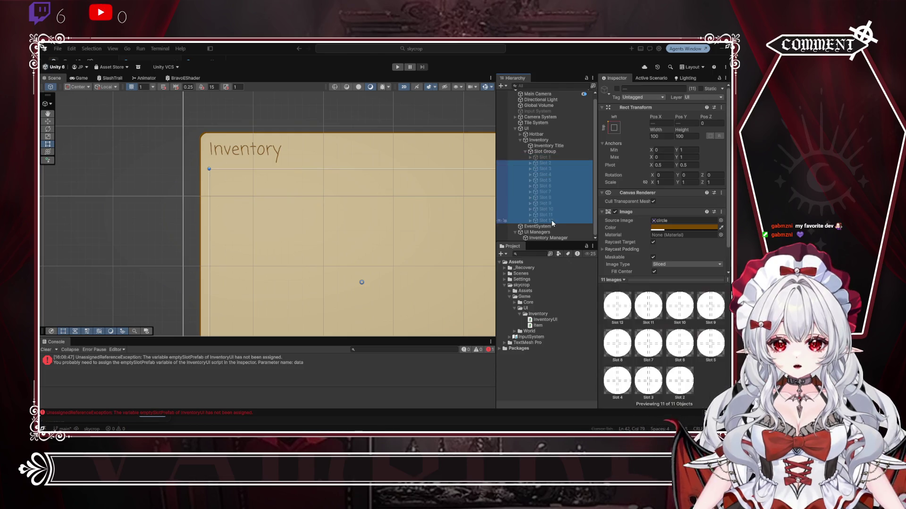
key("Delete")
left_click(553, 163)
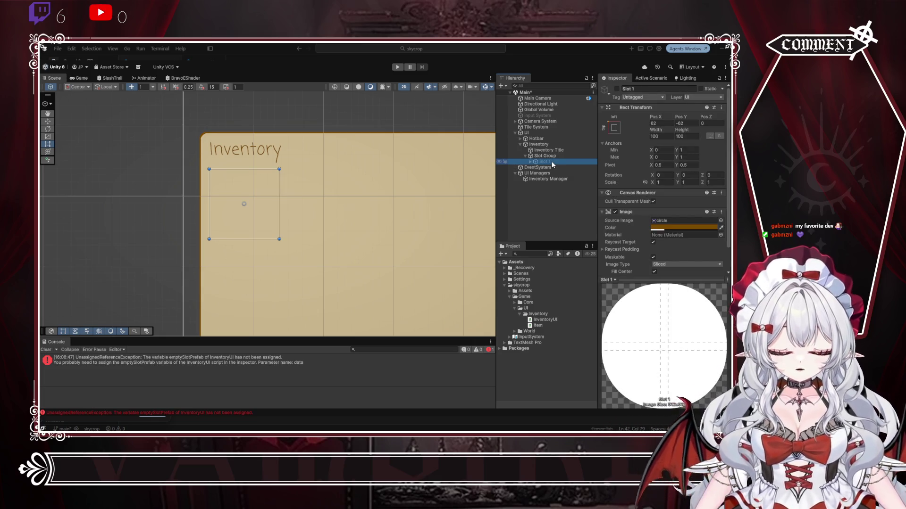
key("ctrl+z")
key("ctrl+z")
Step: Activate Slot 1 and rename it to Slot
left_click(550, 162)
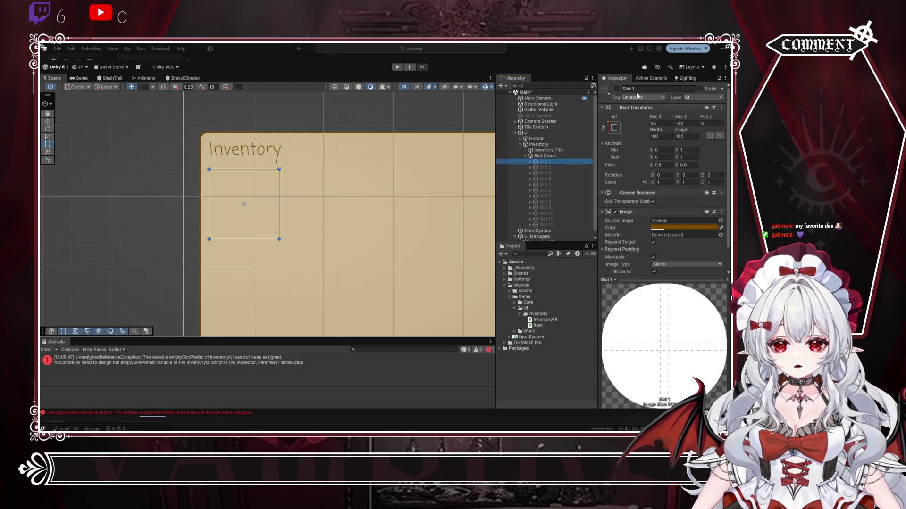
left_click(616, 89)
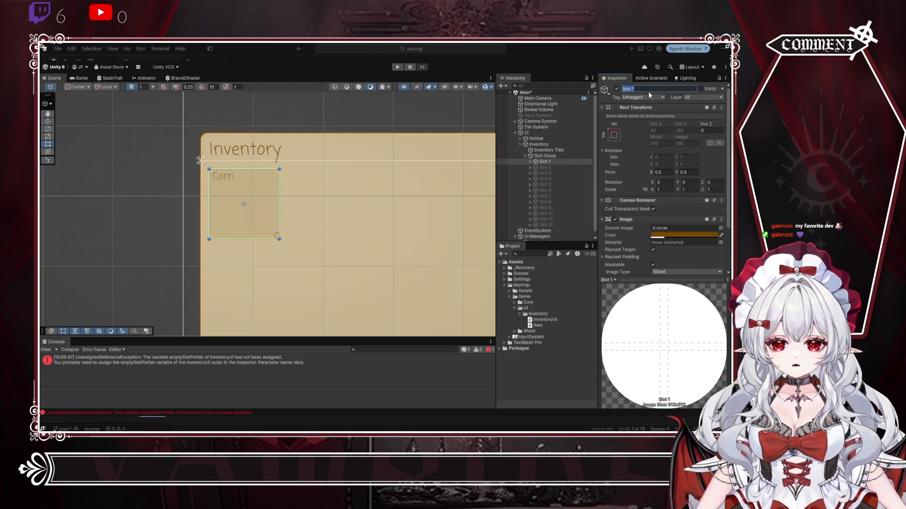
type("EmptyS")
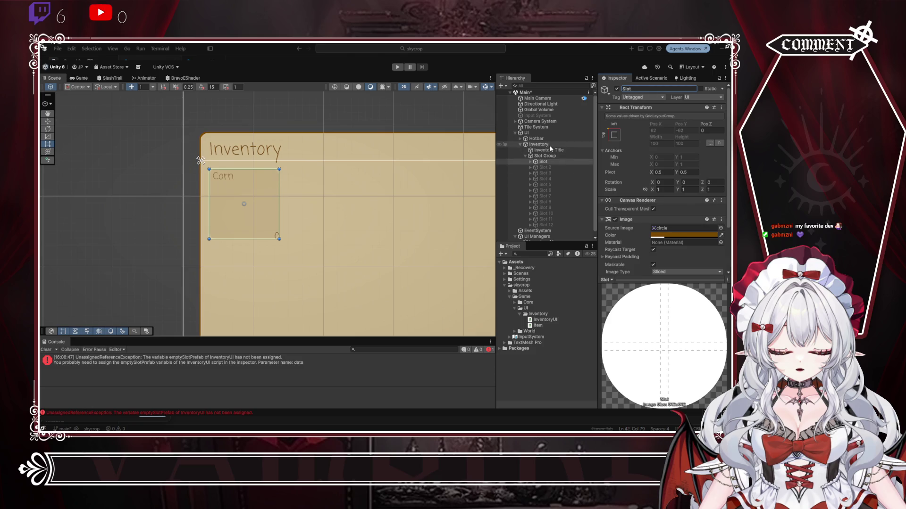
scroll(552, 232, "down", 1)
left_click(547, 238)
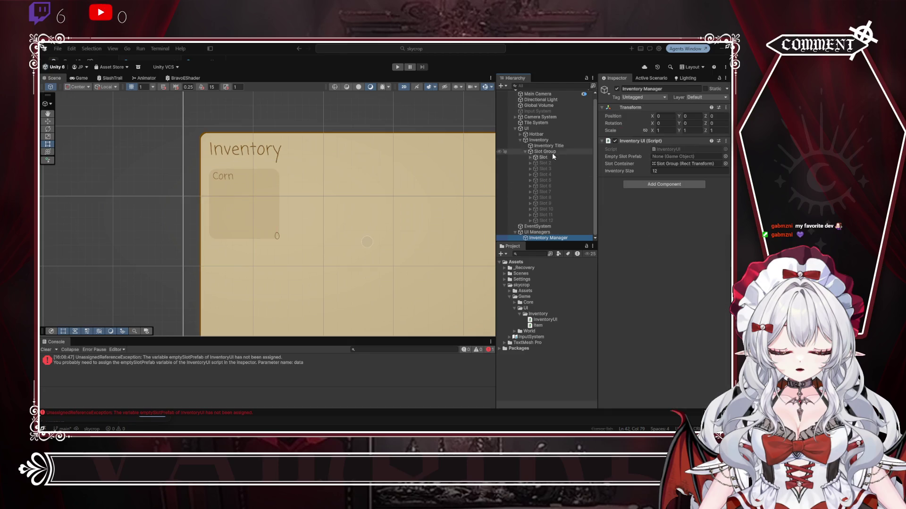
Step: Assign Slot as the Empty Slot Prefab and change its Name label text to Item
left_click_drag(543, 157, 683, 158)
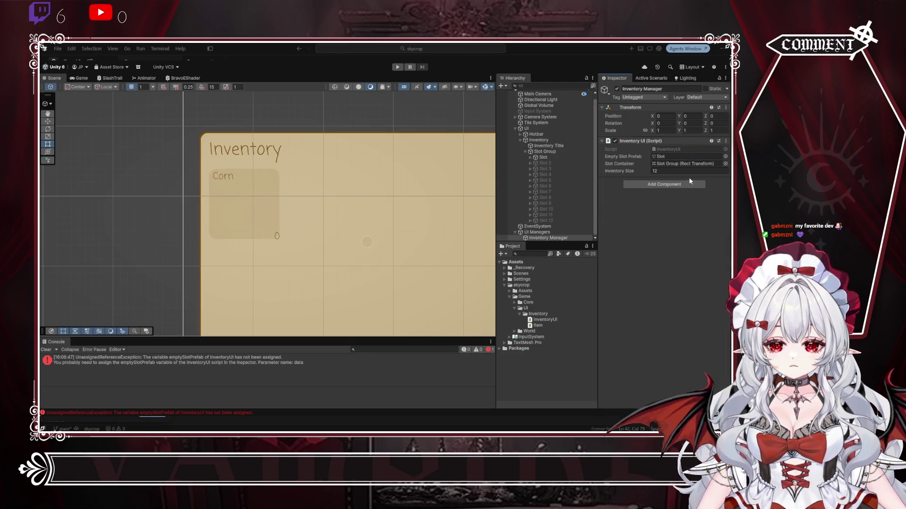
left_click(543, 157)
left_click(530, 158)
left_click(549, 163)
left_click(644, 248)
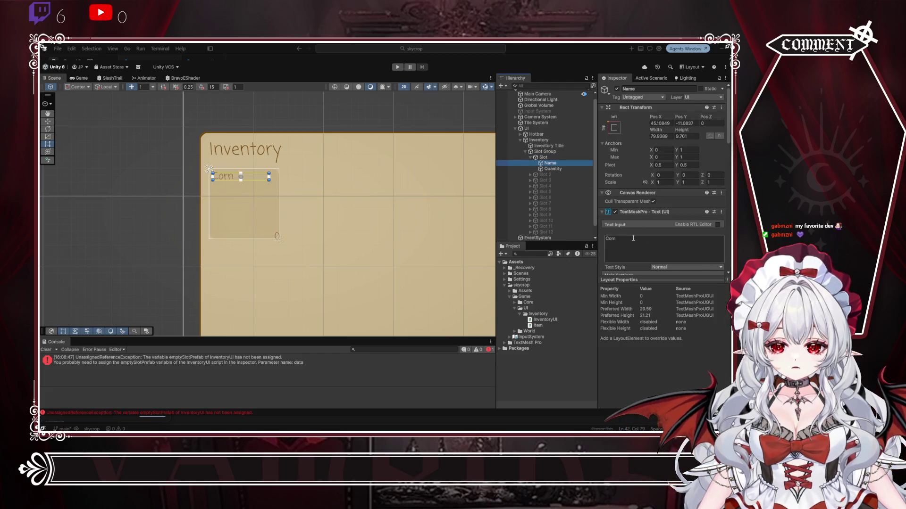
type("Item")
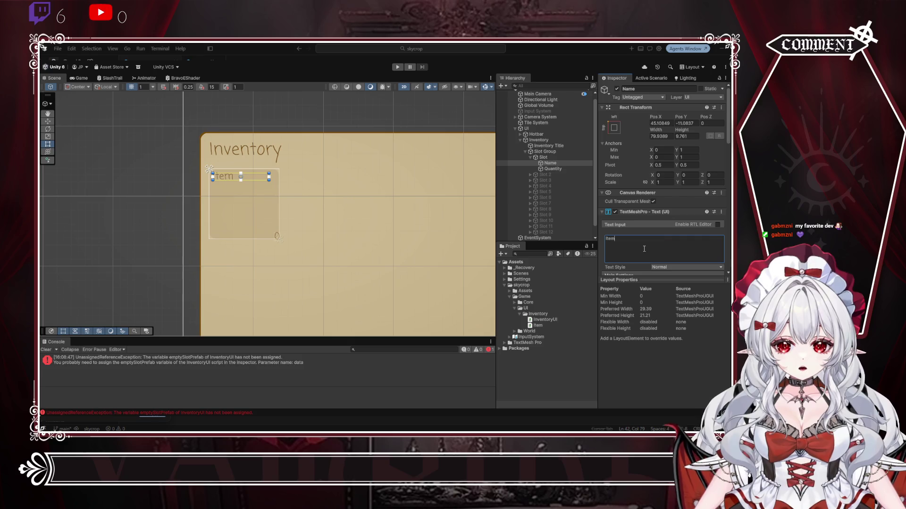
Step: Hide the Slot template and run the game to test the inventory
left_click(277, 236)
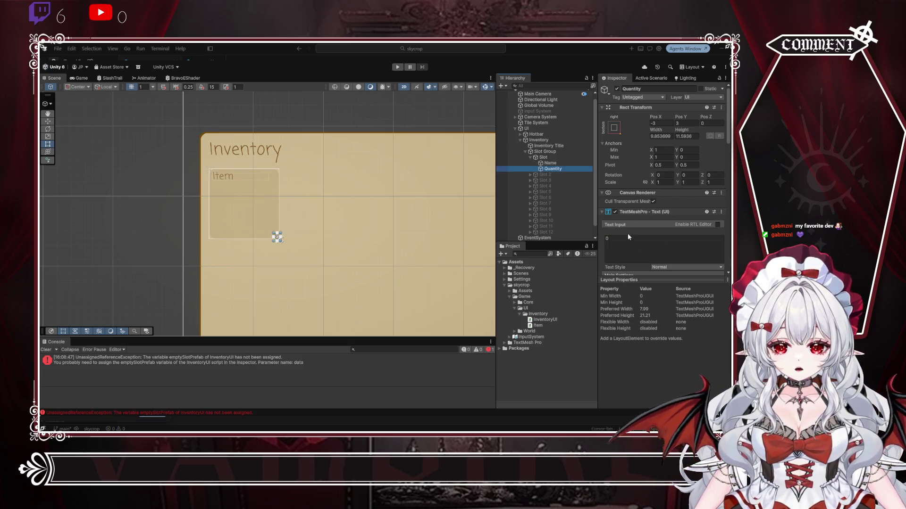
left_click(528, 153)
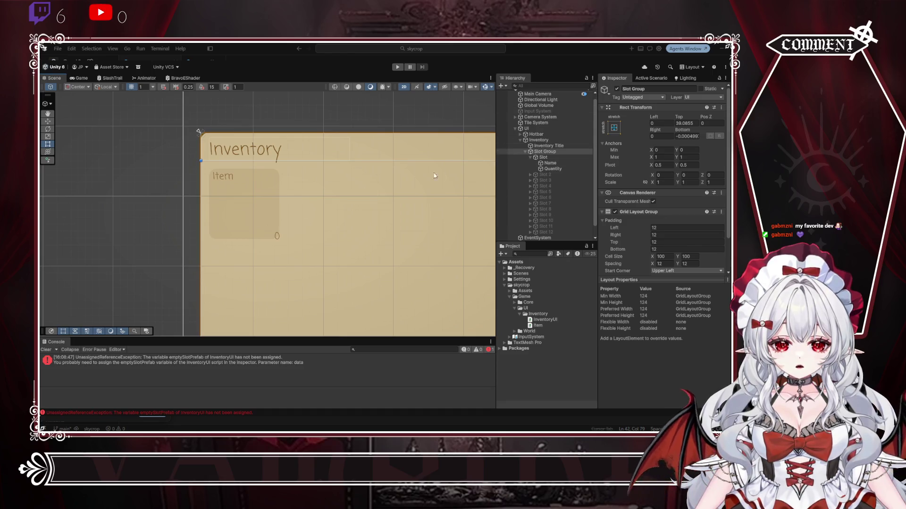
left_click(531, 157)
left_click(542, 157)
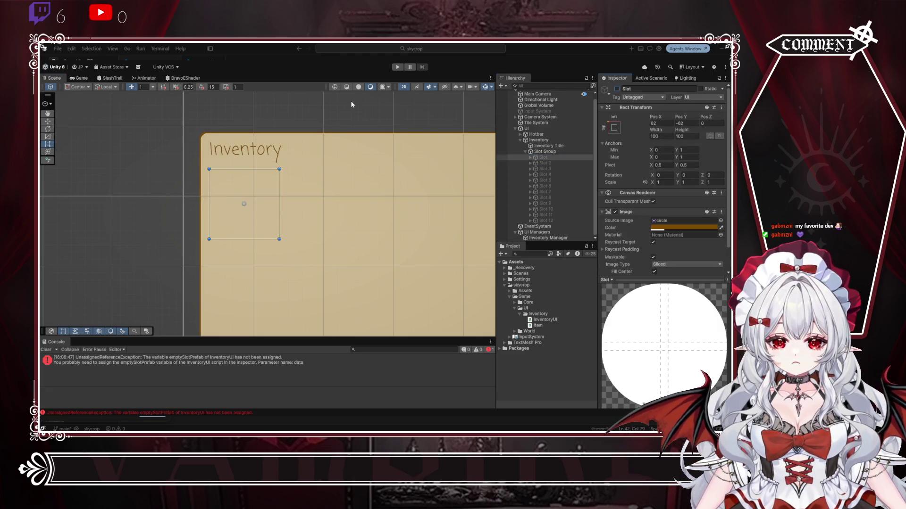
left_click(397, 66)
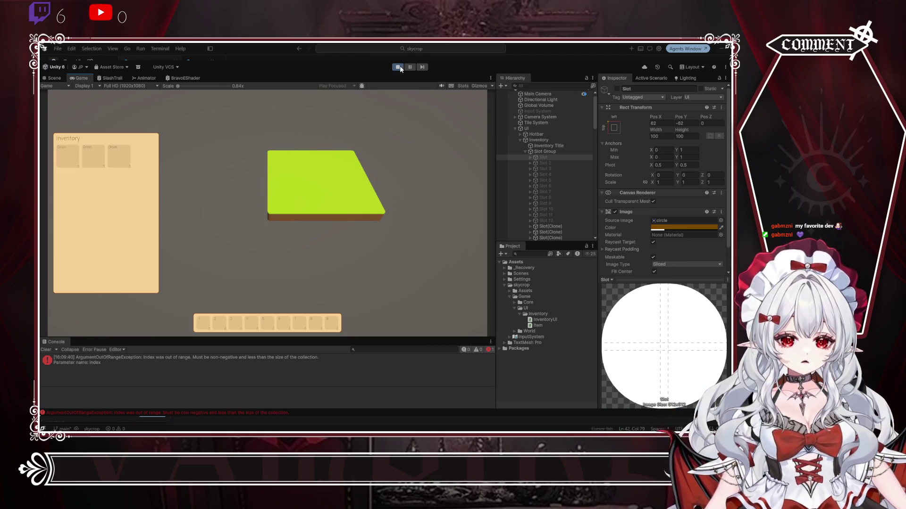
Step: Stop the test run after checking the three spawned slots and the out-of-range error
left_click(399, 67)
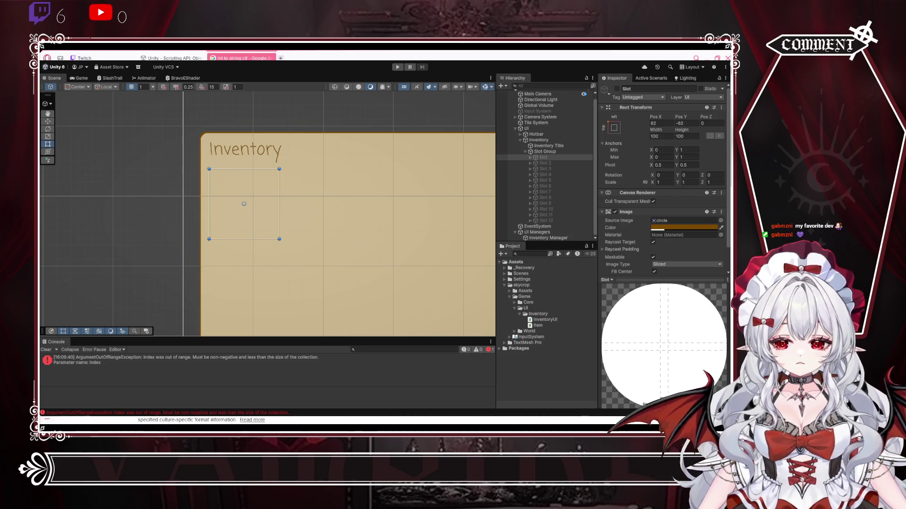
Step: Delete the commented-out CreateSlots block from InventoryUI.cs
key("alt+Tab")
key("alt+Tab")
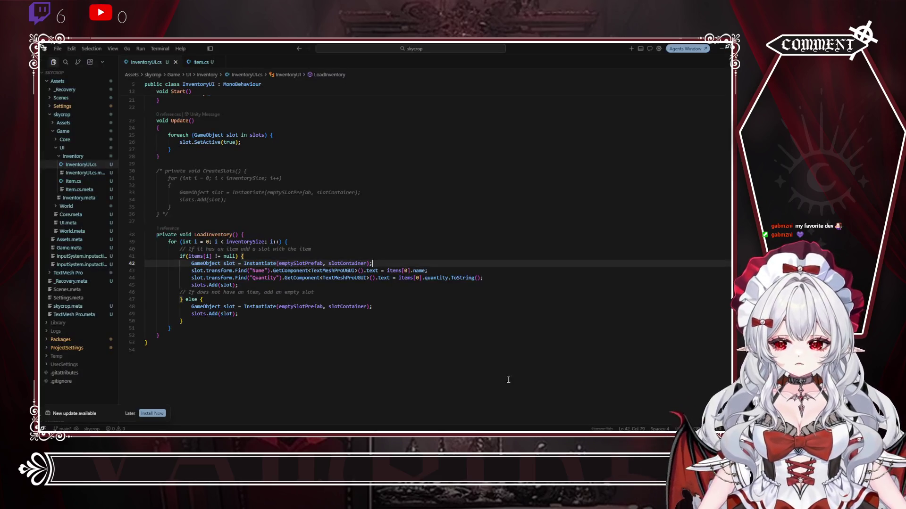
mouse_move(170, 214)
left_mouse_down()
mouse_move(199, 191)
mouse_move(199, 156)
left_mouse_up()
key("BackSpace")
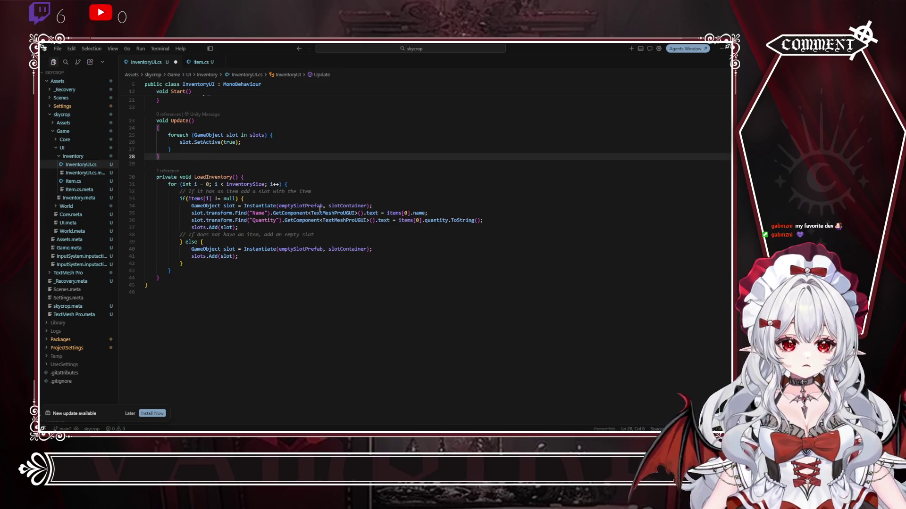
scroll(427, 275, "up", 4)
Step: Change items[0] to items[i] on both the Name and Quantity lines in LoadInventory
left_click(408, 289)
triple_click(215, 260)
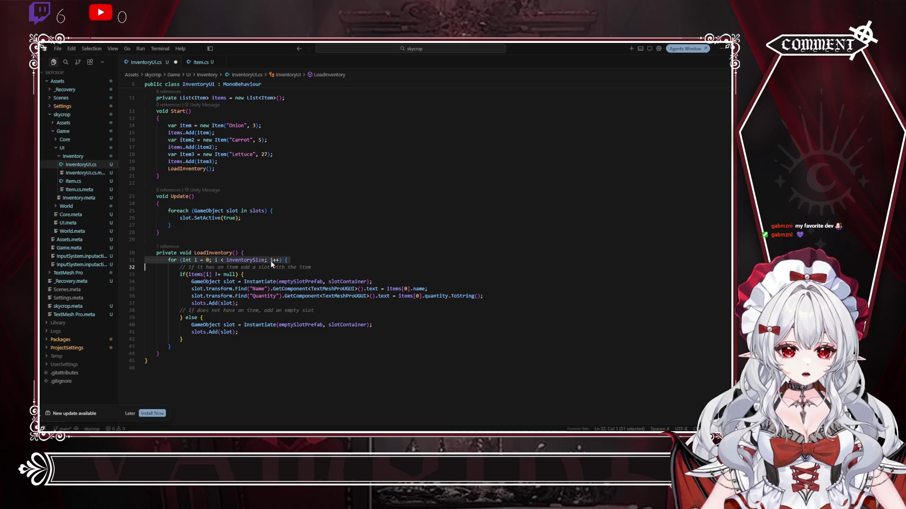
double_click(407, 288)
key("ctrl+d")
type("i")
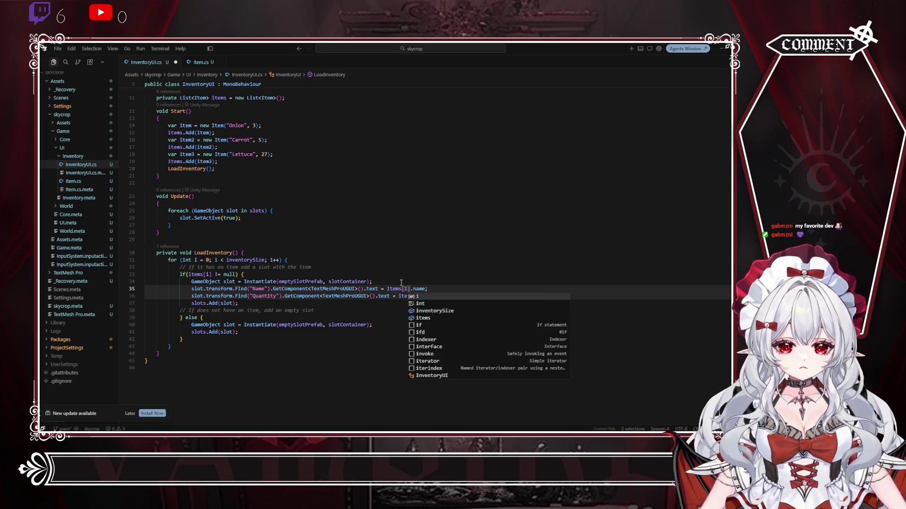
left_click(386, 272)
Step: Delete the two comment lines about adding slots with and without an item
left_click(274, 305)
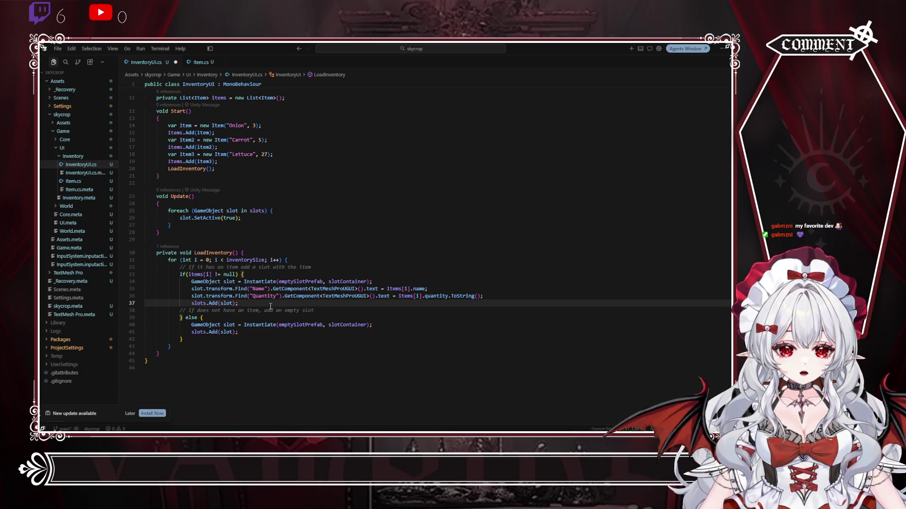
left_click(313, 310)
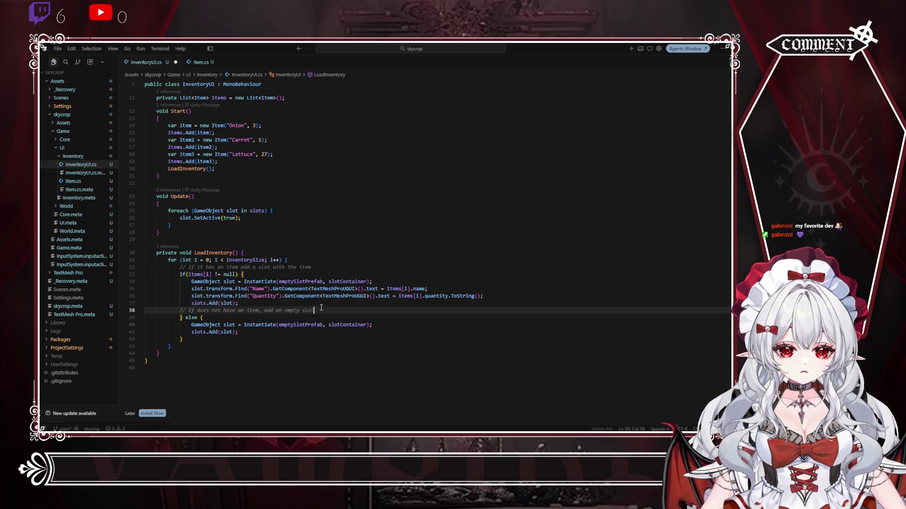
key("ctrl+shift+k")
left_click(323, 265)
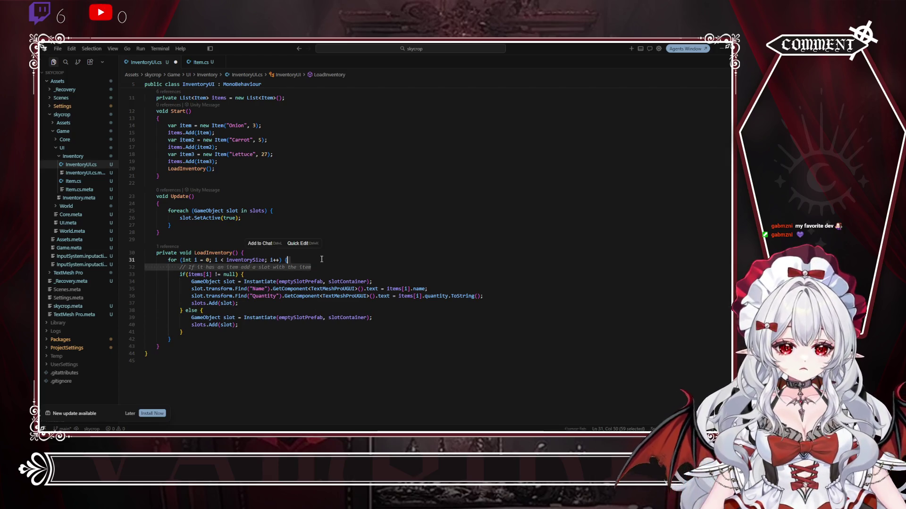
key("ctrl+shift+k")
left_click(300, 224)
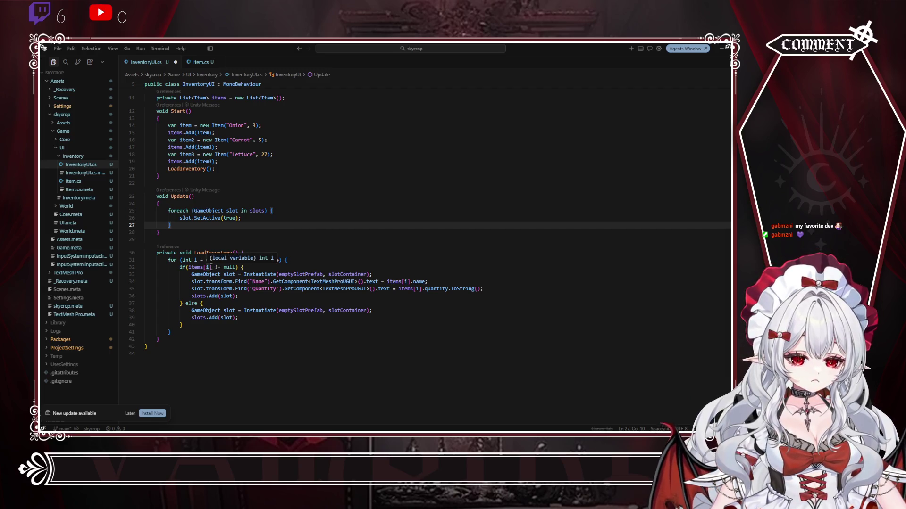
Step: Select the items[i] != null condition on line 32
left_click_drag(188, 267, 235, 268)
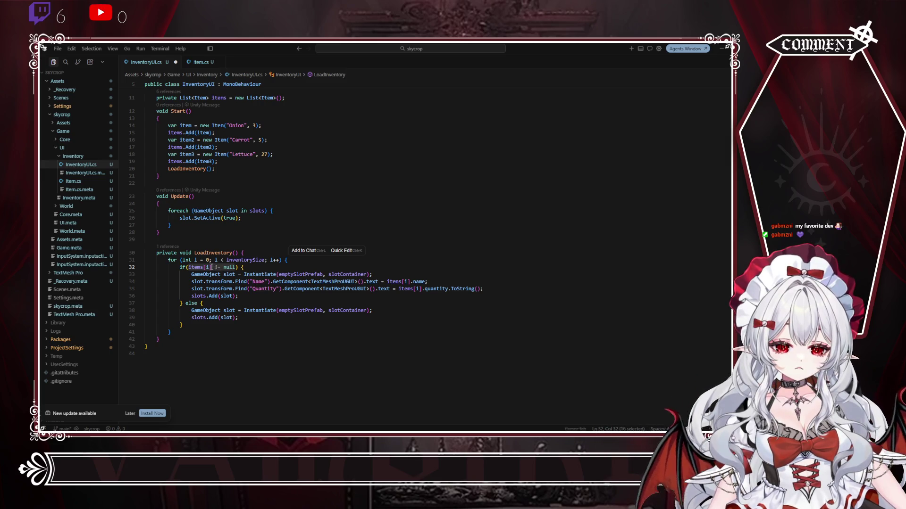
left_click_drag(211, 267, 190, 269)
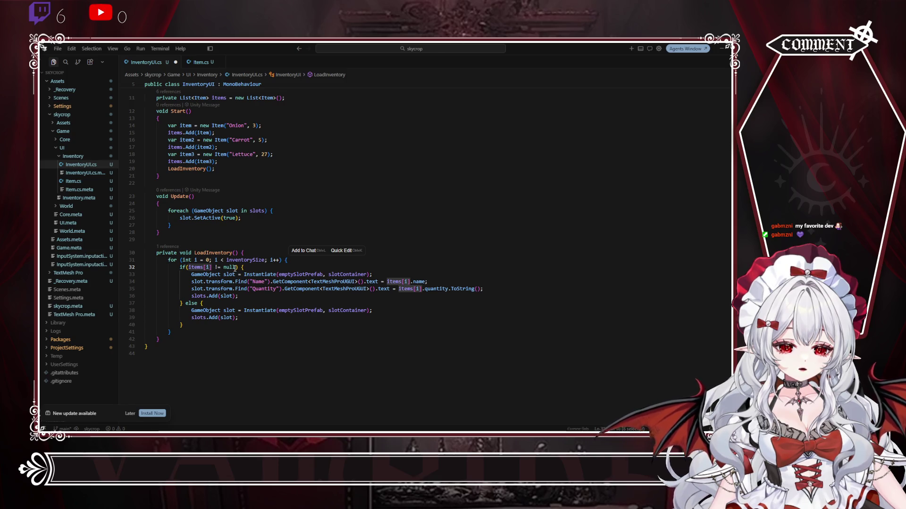
left_click(234, 267)
left_click(188, 267)
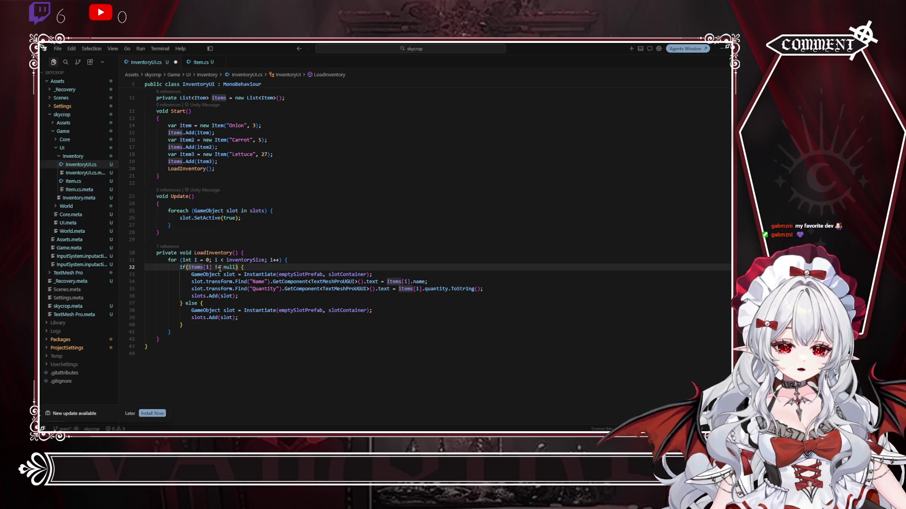
left_click_drag(236, 267, 189, 267)
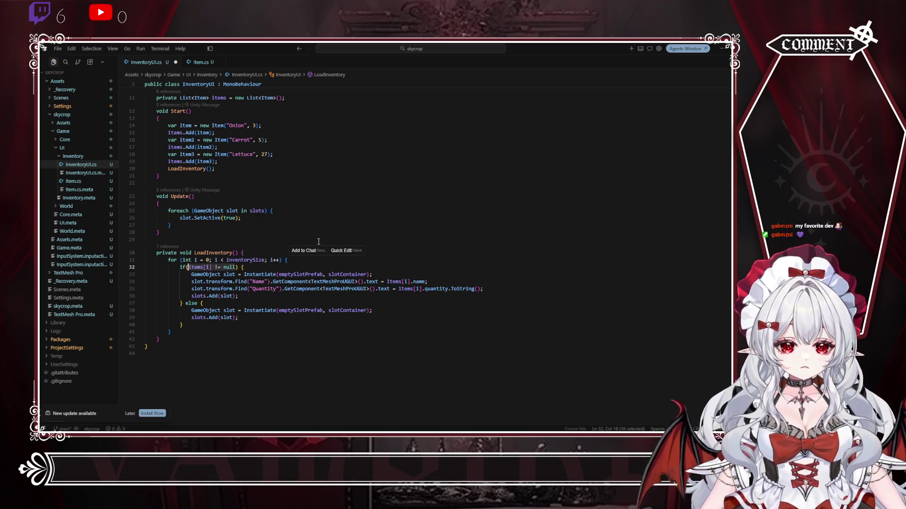
Step: Rewrite the line 32 condition as i < items.length, save, and check Unity's compile result
type("items")
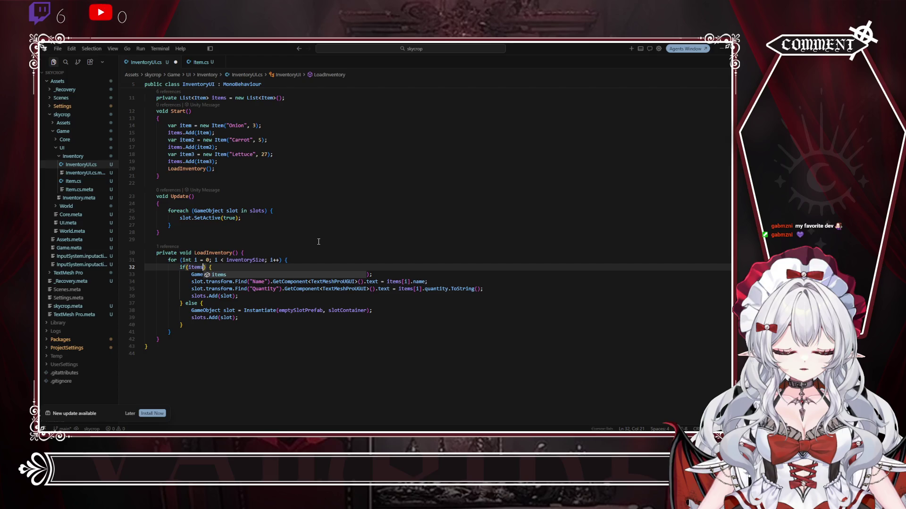
key("BackSpace")
key("BackSpace")
key("BackSpace")
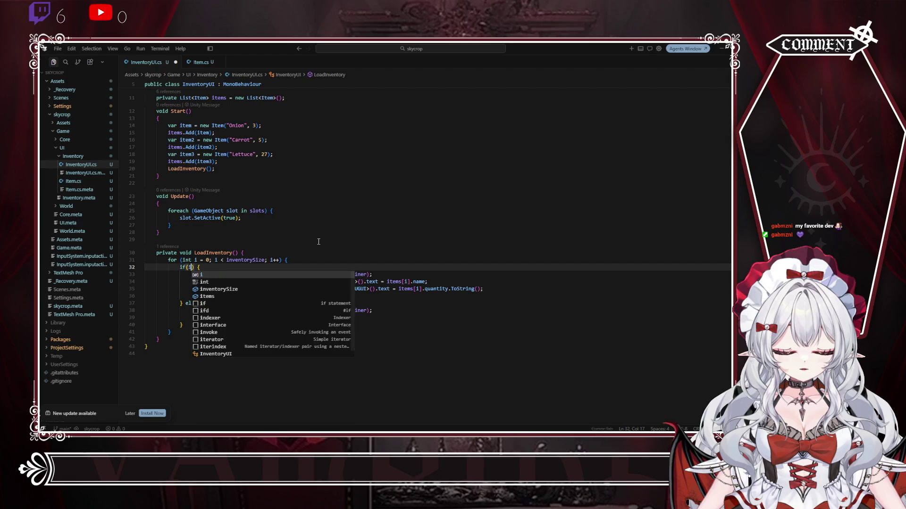
type("<=")
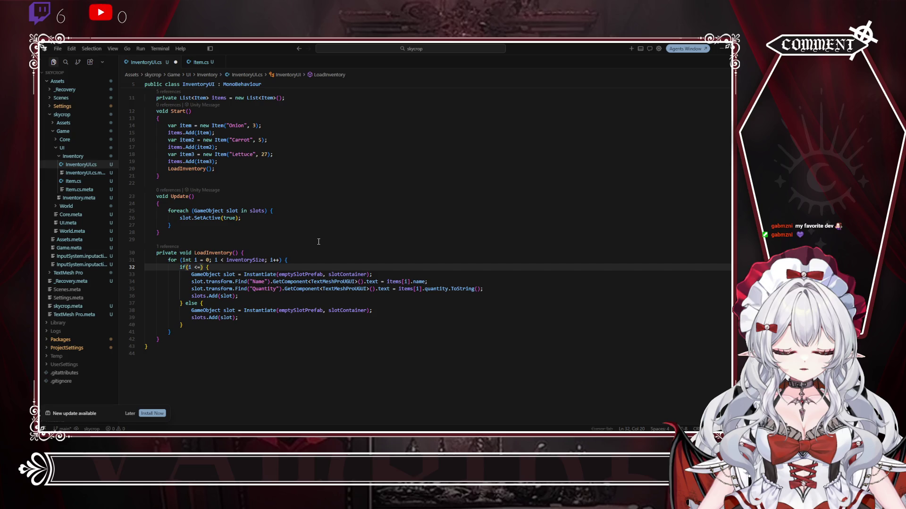
key("BackSpace")
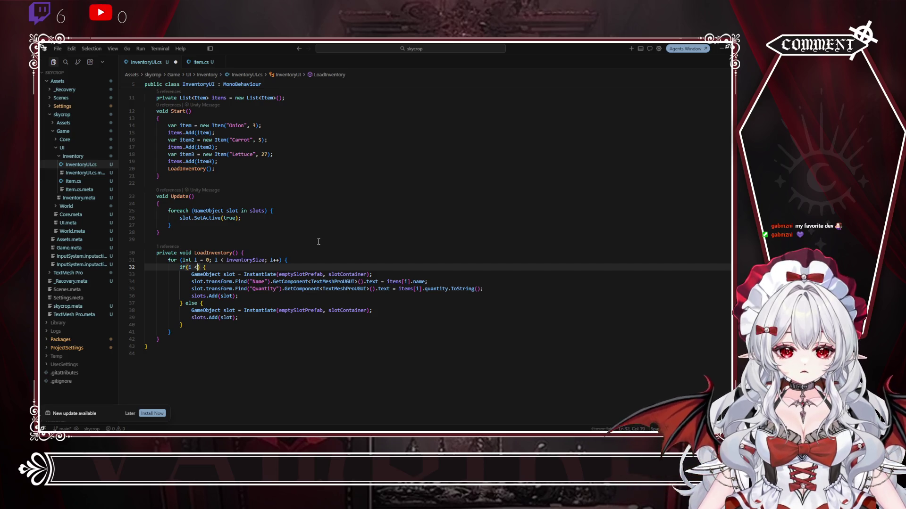
type("items.")
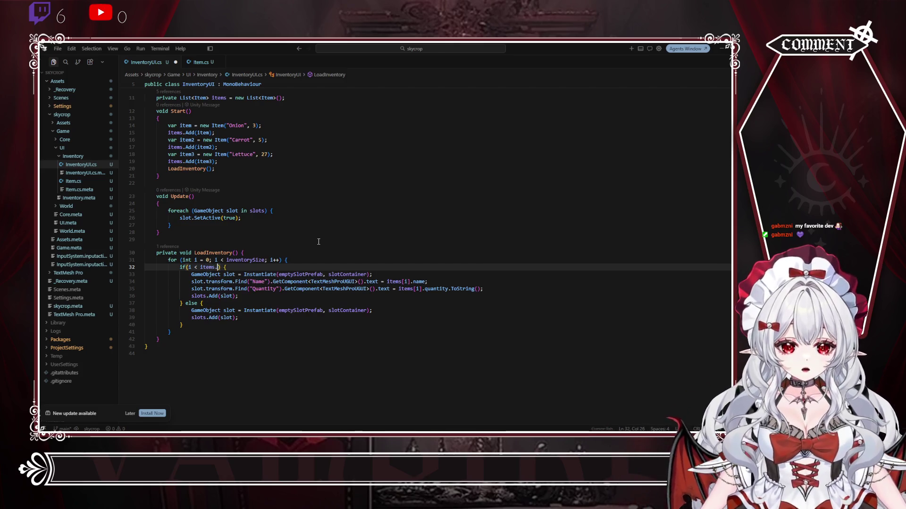
type("length)")
key("ctrl+s")
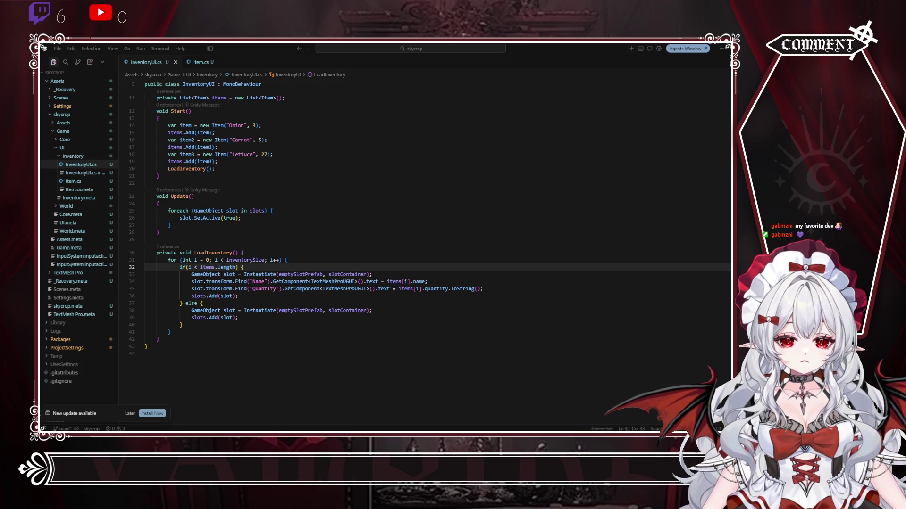
key("alt+Tab")
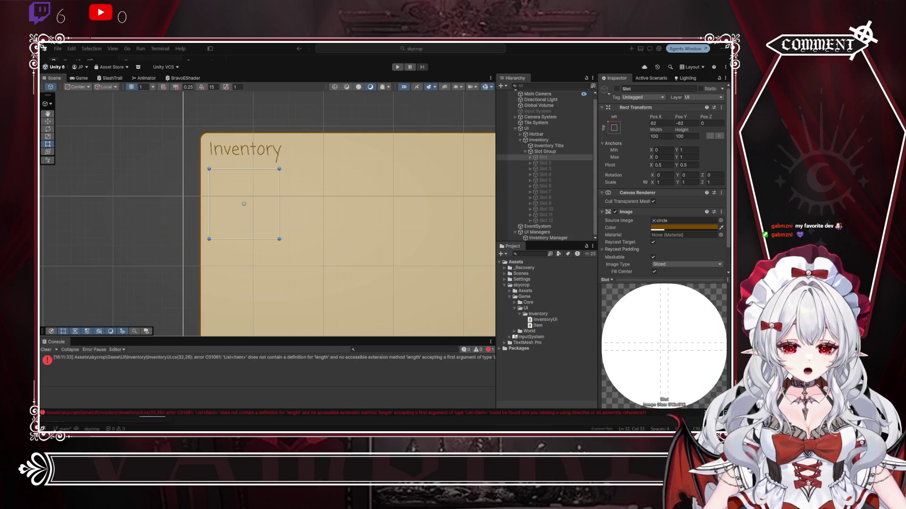
Step: Change length to size, then search Google for 'size list c#'
key("BackSpace")
key("BackSpace")
key("BackSpace")
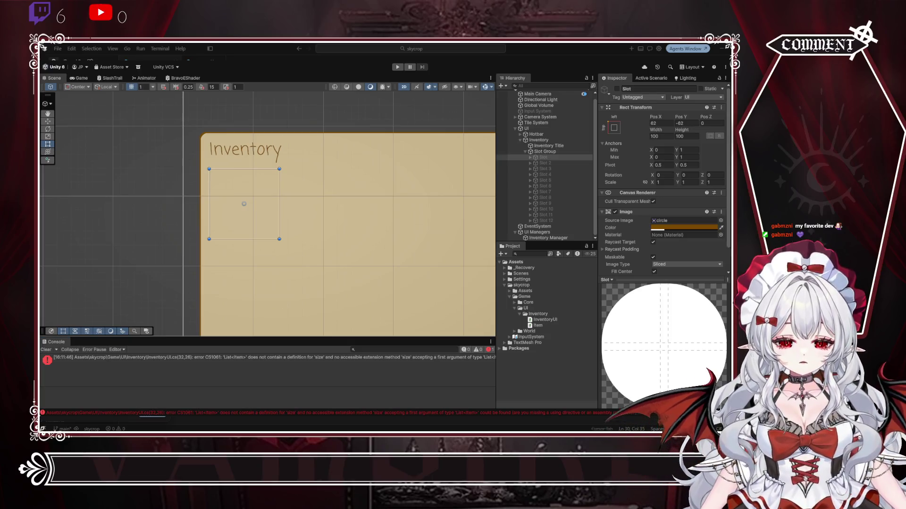
key("alt+Tab")
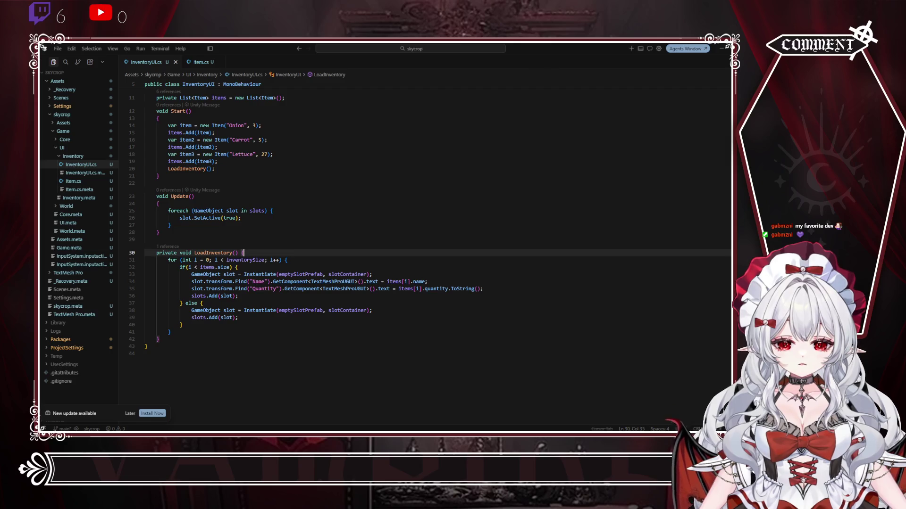
key("alt+Tab")
left_click_drag(176, 108, 122, 109)
type("siz")
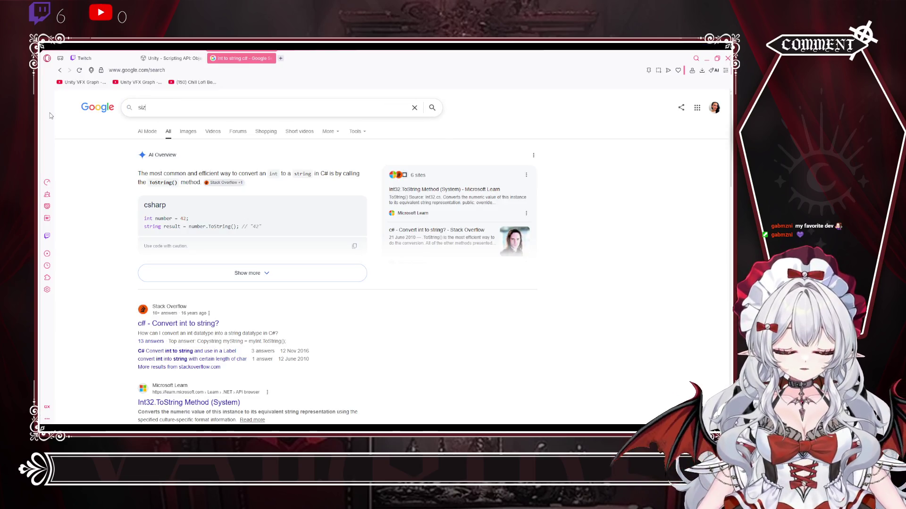
type("e list c#")
key("Return")
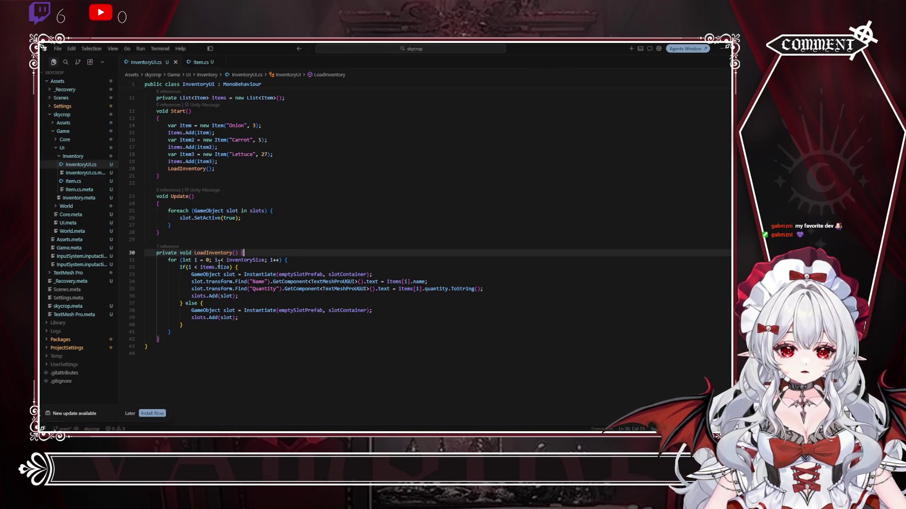
Step: Replace size with Count on line 32, then start a Play test in Unity
double_click(224, 267)
type("Count")
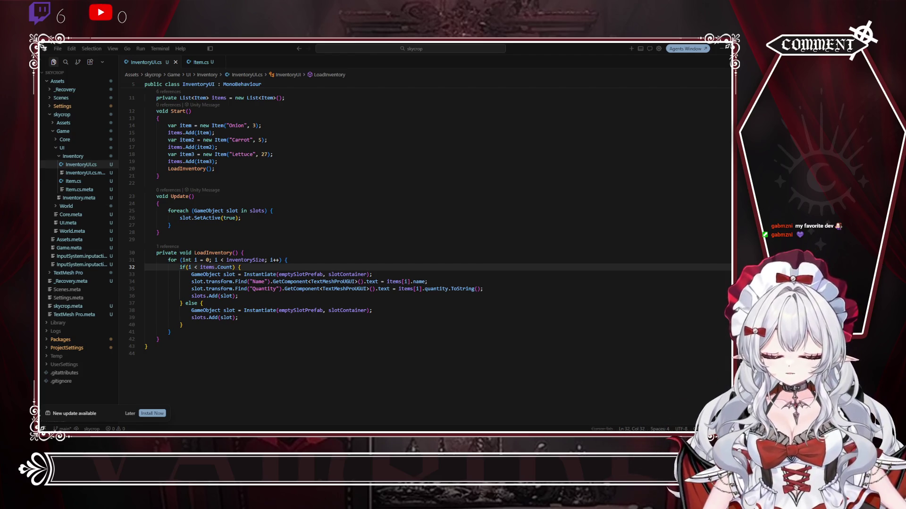
key("alt+Tab")
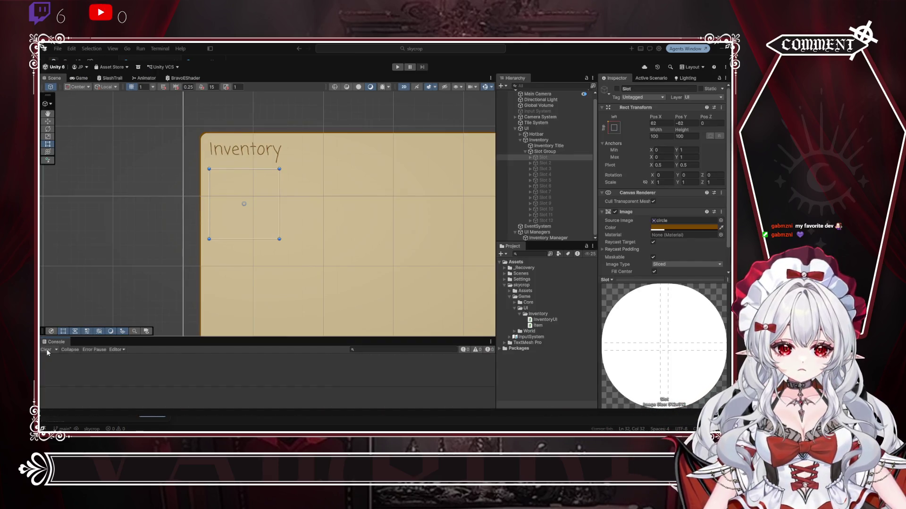
left_click(398, 68)
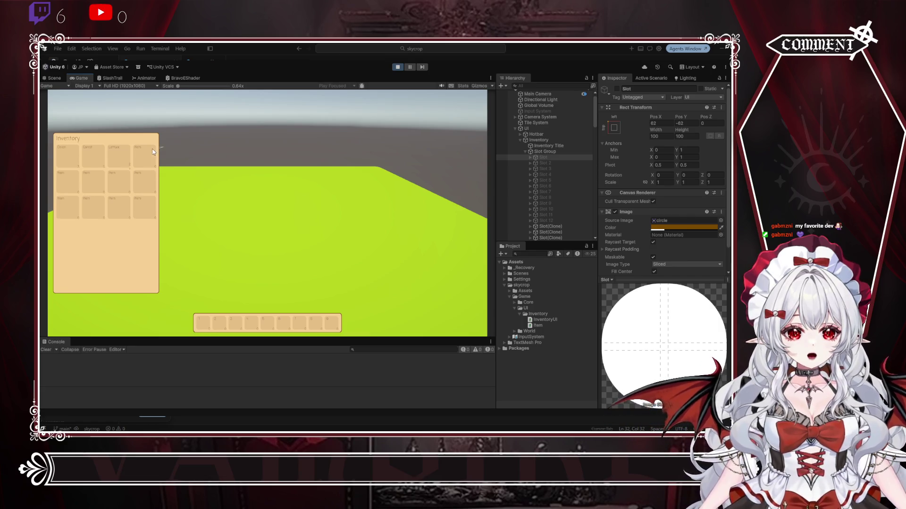
Step: Stop the running game to return to edit mode
left_click(396, 68)
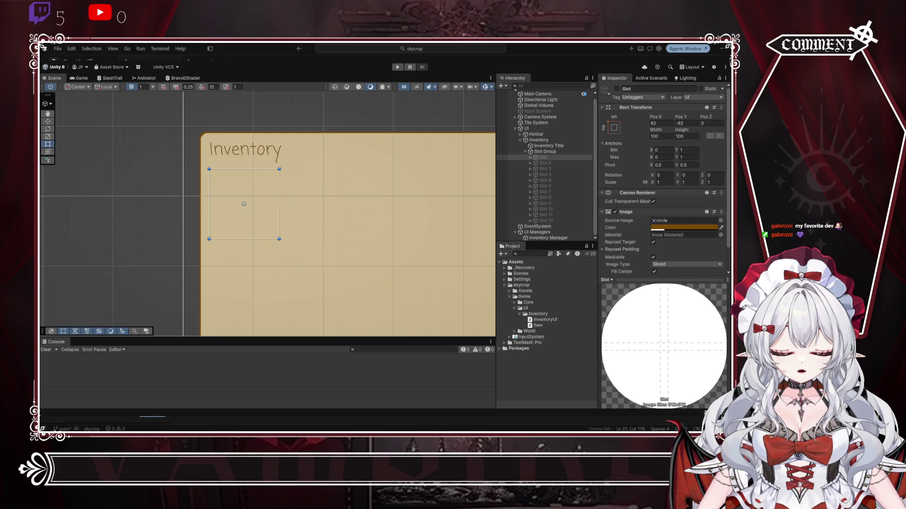
key("ctrl+shift+Left")
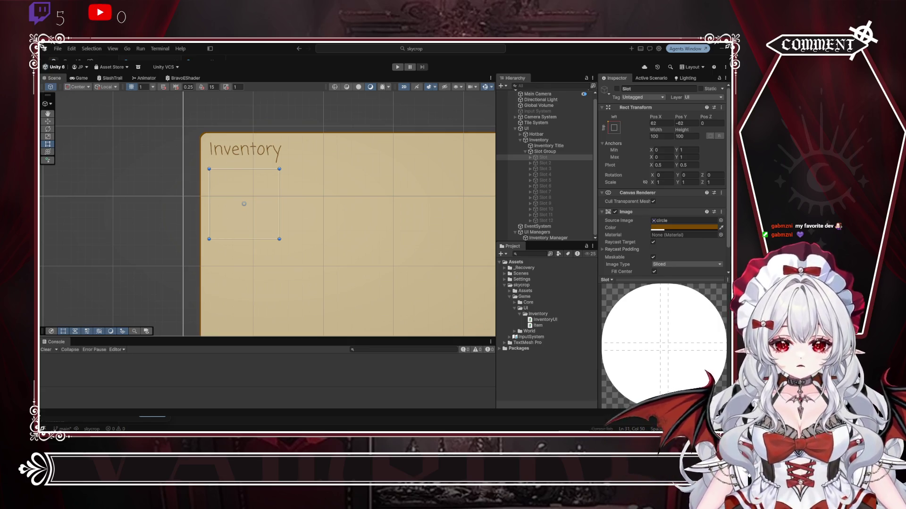
key("alt+Tab")
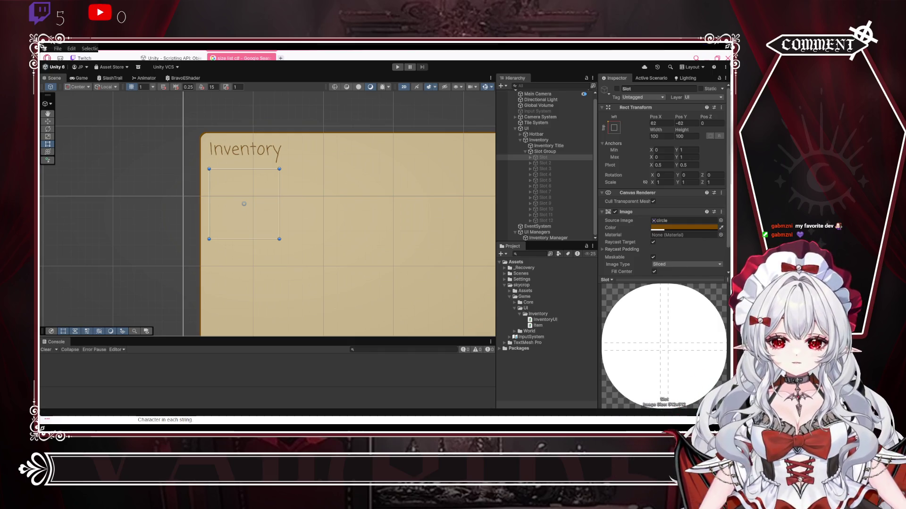
key("alt+Tab")
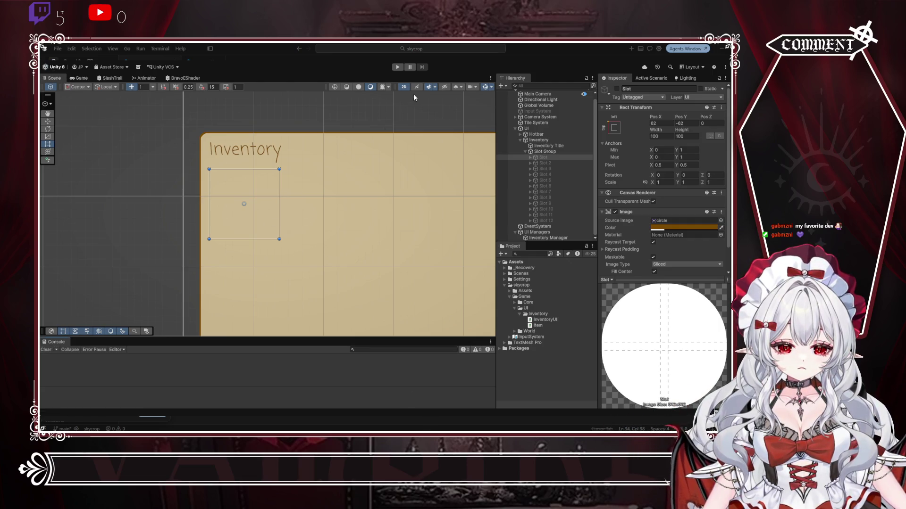
left_click(397, 67)
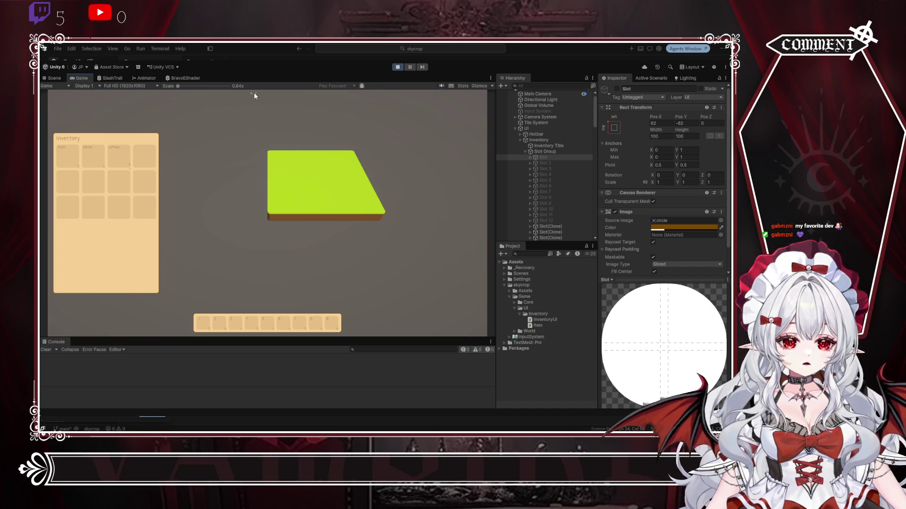
left_click(397, 67)
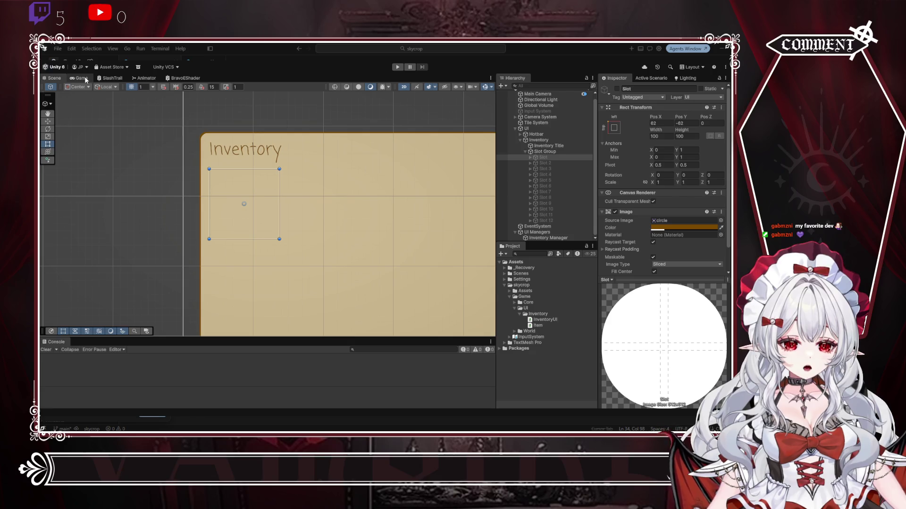
Step: Rearrange the layout: hierarchy on the left and wider, project files below, console taller
left_click(544, 158)
left_click_drag(42, 88, 43, 89)
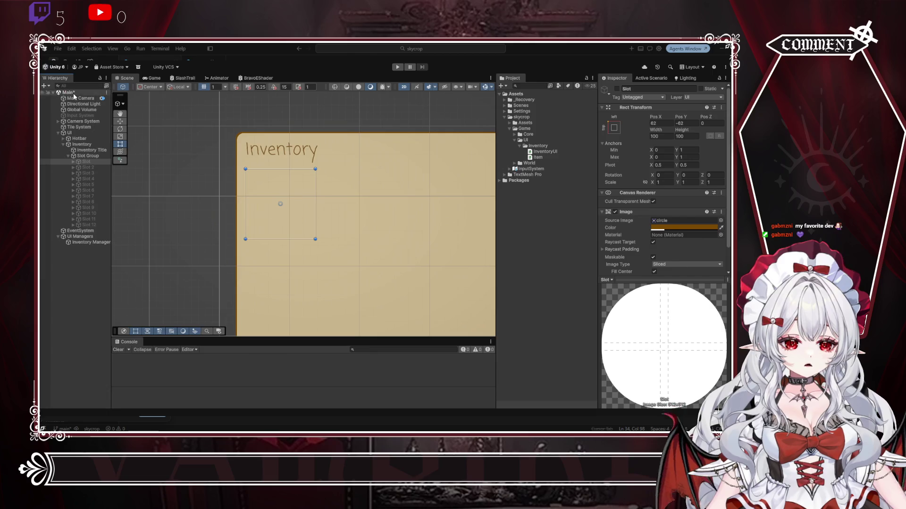
mouse_move(109, 97)
left_mouse_down()
mouse_move(151, 100)
mouse_move(143, 100)
left_mouse_up()
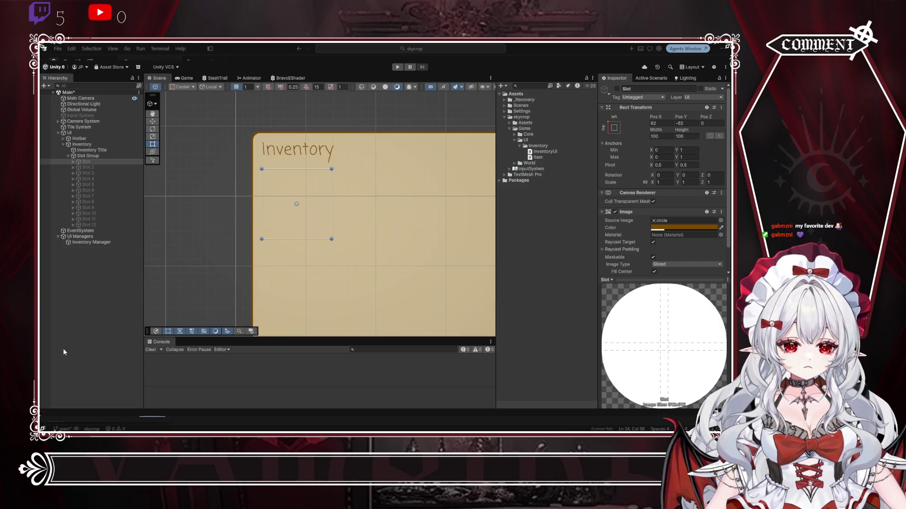
left_click_drag(64, 351, 66, 350)
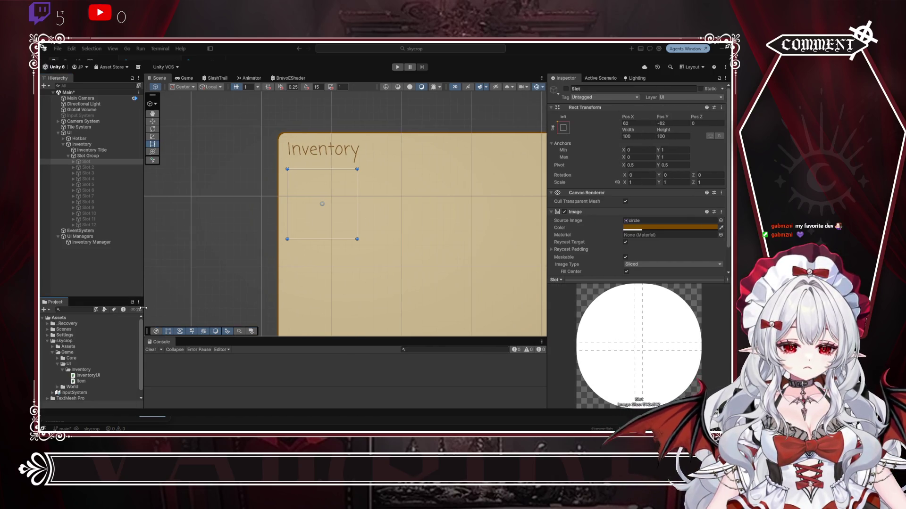
left_click_drag(160, 337, 167, 297)
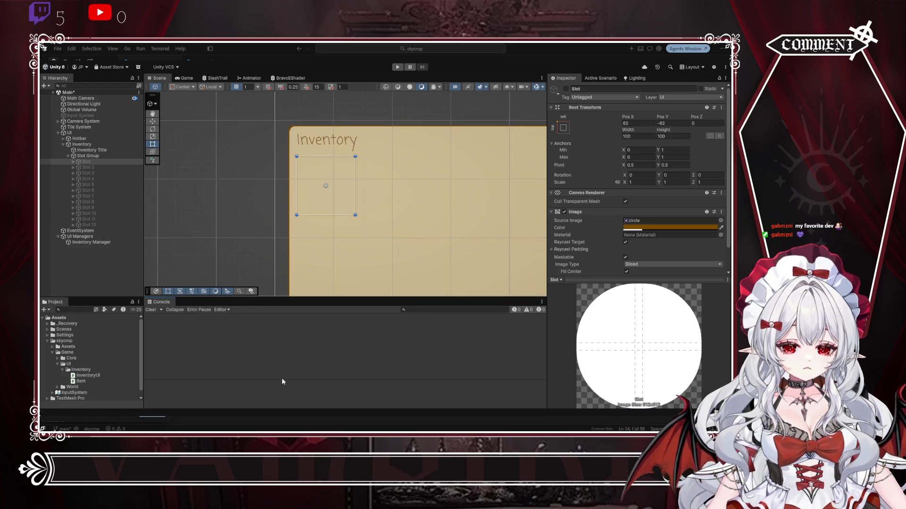
Step: Widen the Scene view so the Inventory panel shows larger
left_click_drag(548, 122, 573, 119)
scroll(413, 172, "up", 1)
mouse_move(413, 172)
left_mouse_down()
mouse_move(366, 168)
mouse_move(337, 185)
left_mouse_up()
scroll(354, 185, "down", 1)
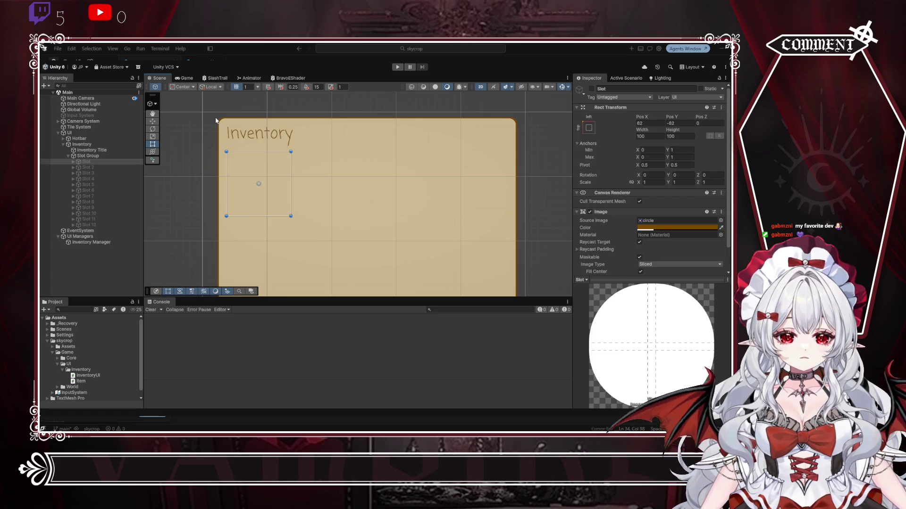
Step: Expand the Slot template and make it active
left_click(73, 161)
left_click(89, 166)
left_click(83, 160)
left_click(591, 89)
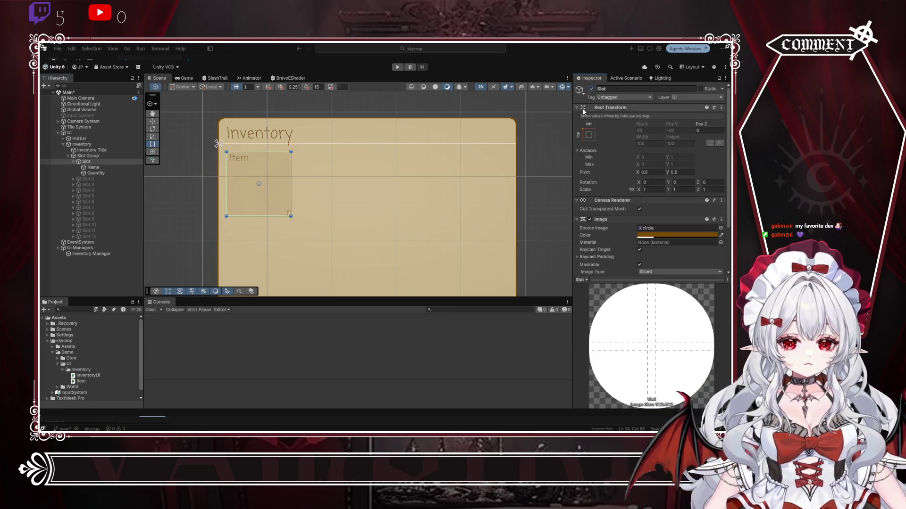
scroll(256, 178, "up", 3)
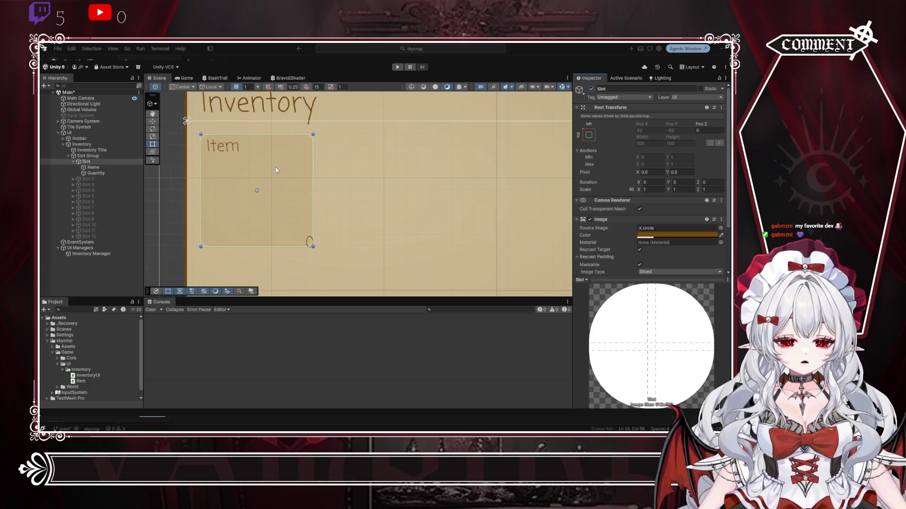
scroll(305, 231, "up", 4)
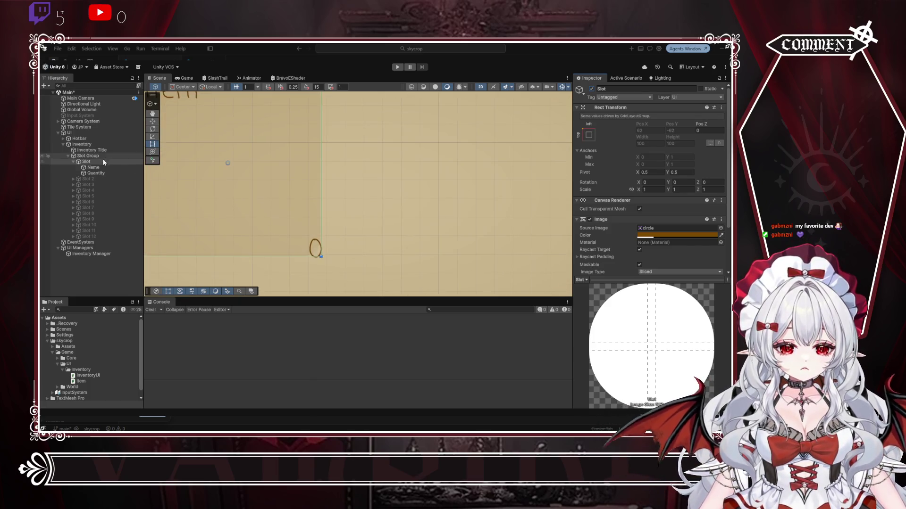
Step: Resize the Quantity text box into a narrower box at the slot's bottom-right
left_click(315, 250)
scroll(255, 238, "down", 3)
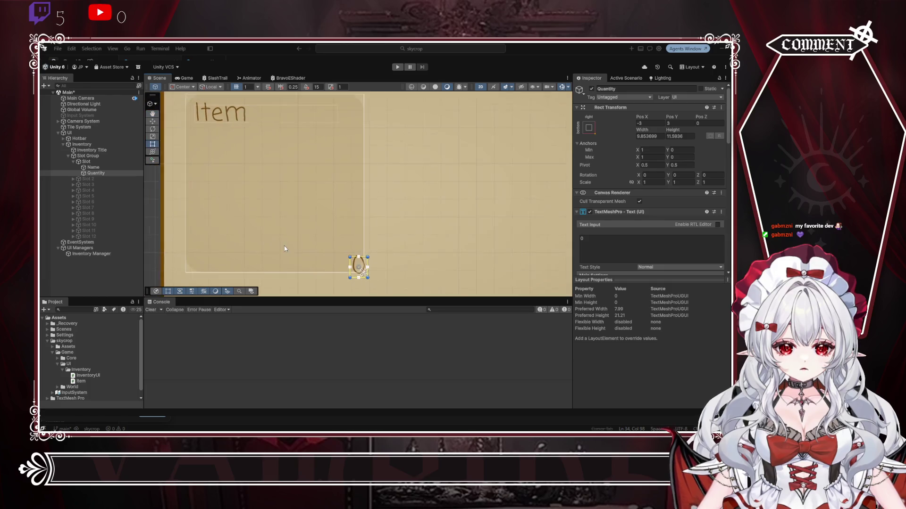
left_click_drag(343, 263, 196, 258)
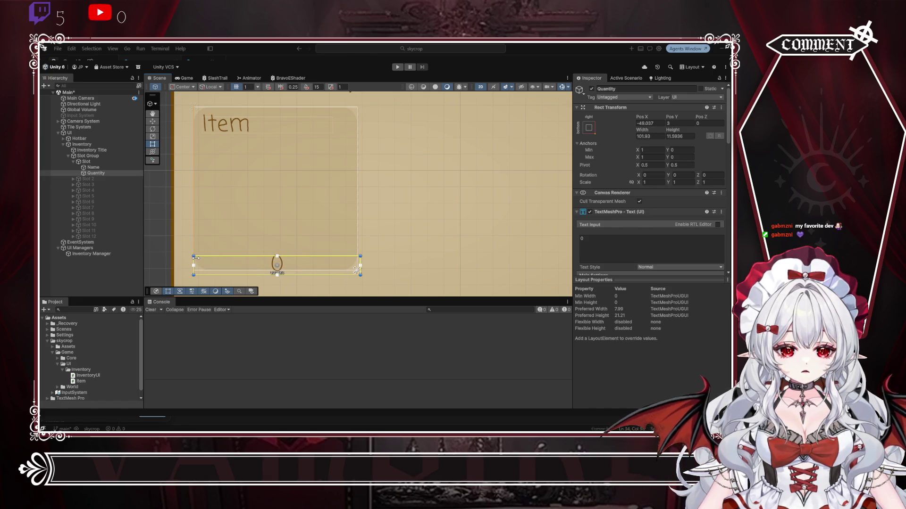
left_click(93, 168)
left_click(96, 174)
mouse_move(193, 259)
left_mouse_down()
mouse_move(297, 259)
mouse_move(285, 259)
left_mouse_up()
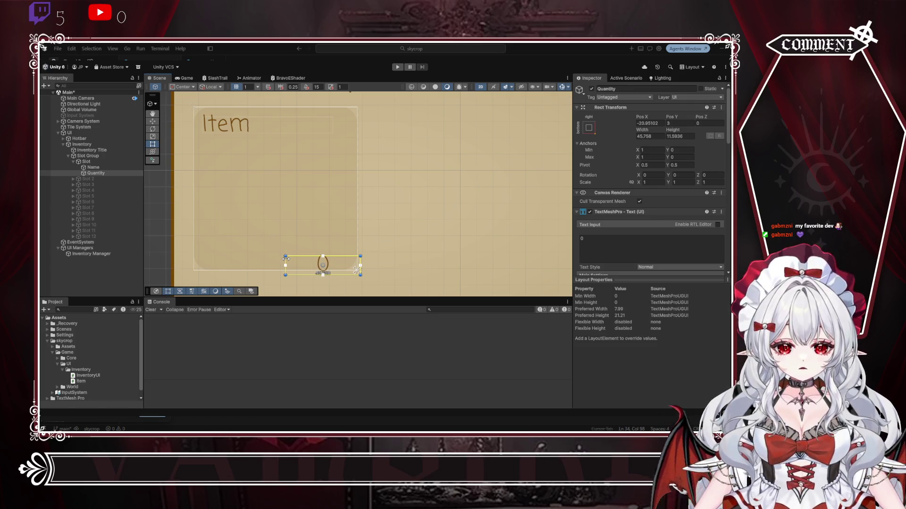
scroll(601, 243, "down", 5)
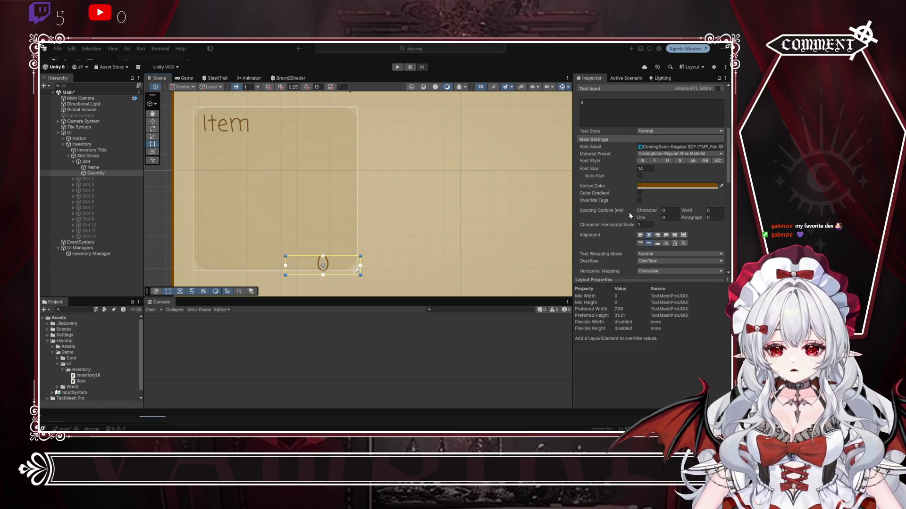
Step: Right-align the quantity number, then start a Play test
left_click(658, 236)
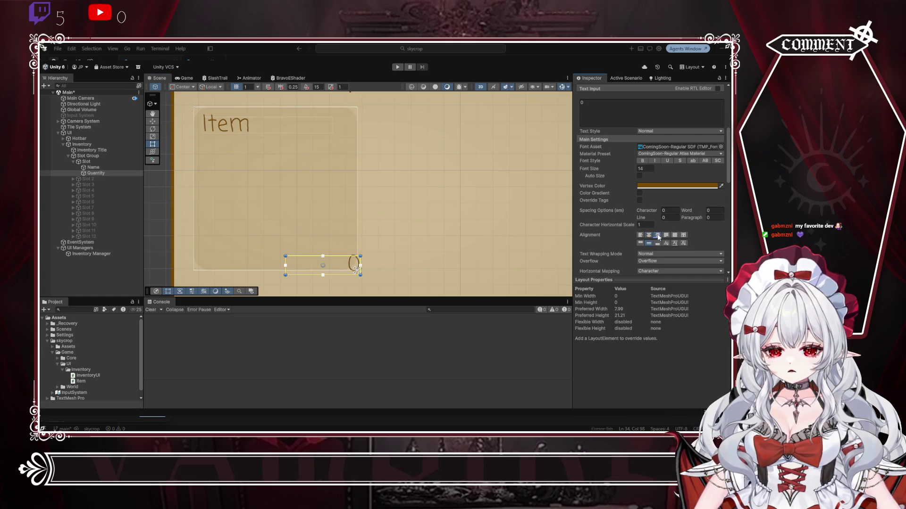
left_click(445, 267)
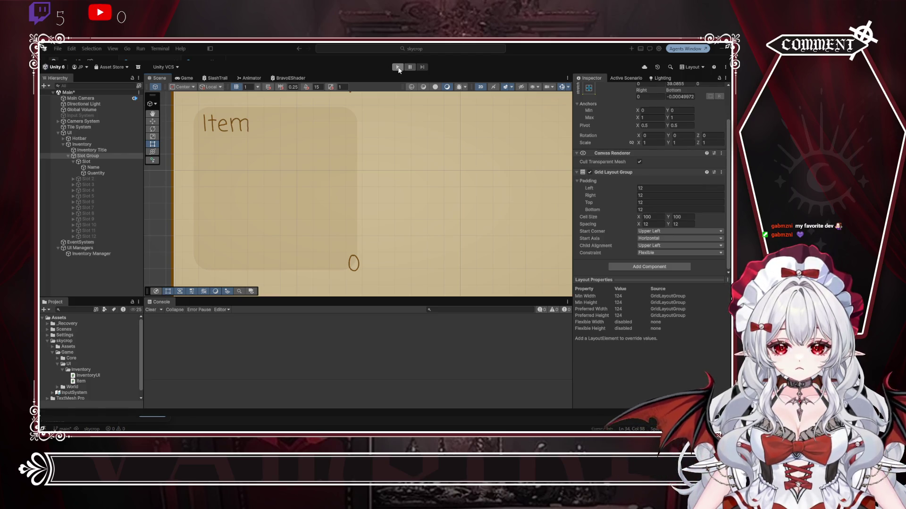
left_click(398, 67)
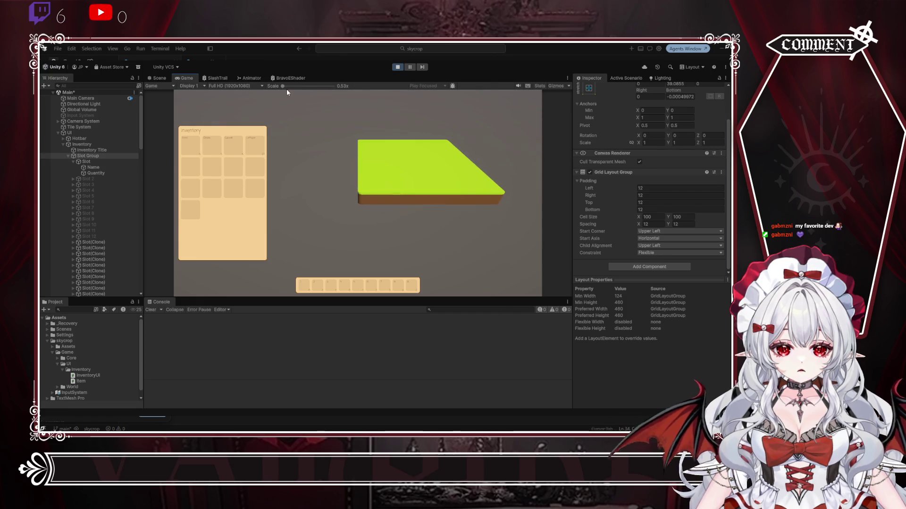
left_click_drag(283, 86, 304, 86)
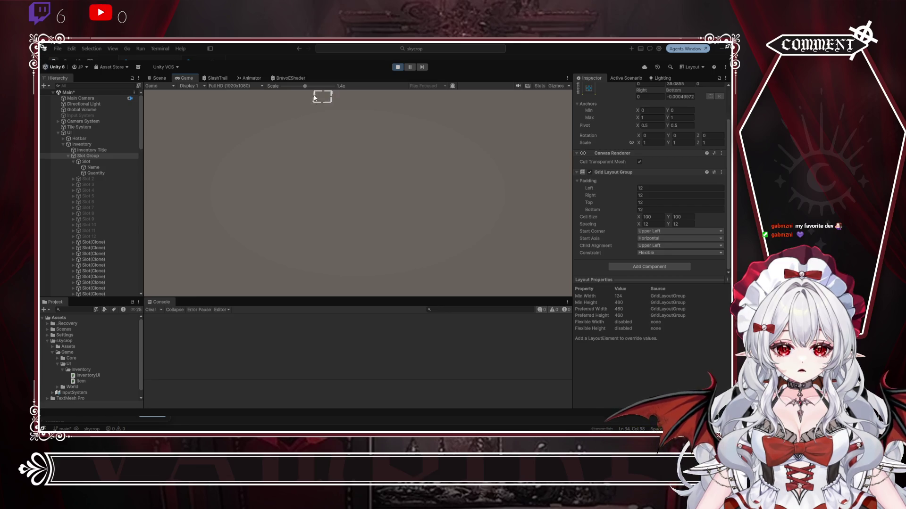
scroll(305, 151, "down", 5)
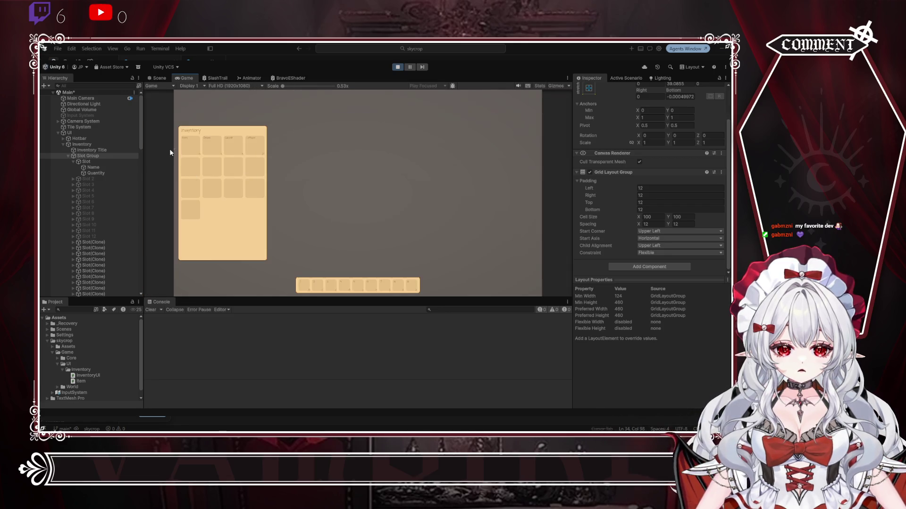
left_click_drag(282, 87, 299, 87)
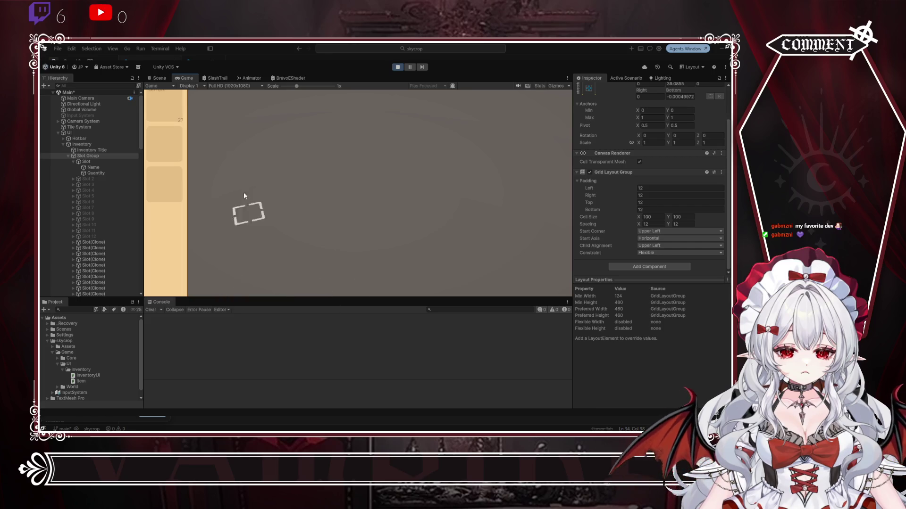
left_click_drag(296, 84, 272, 84)
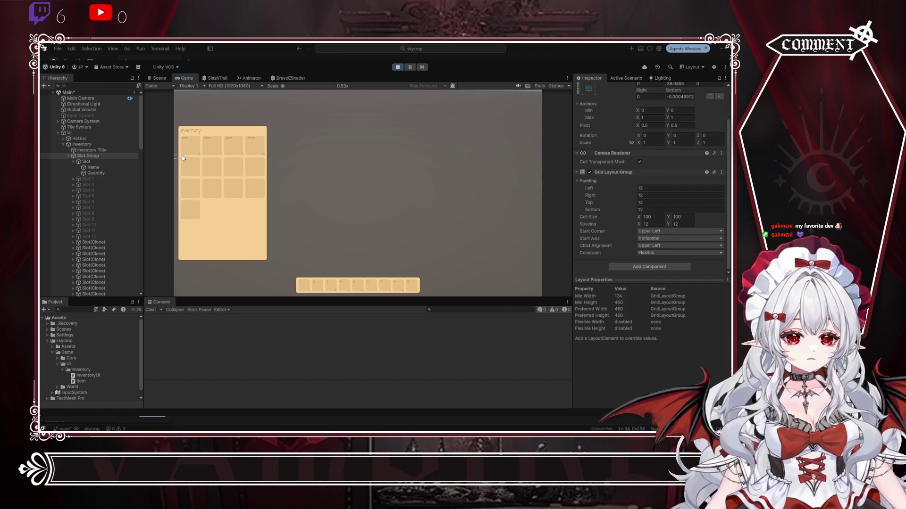
left_click(397, 67)
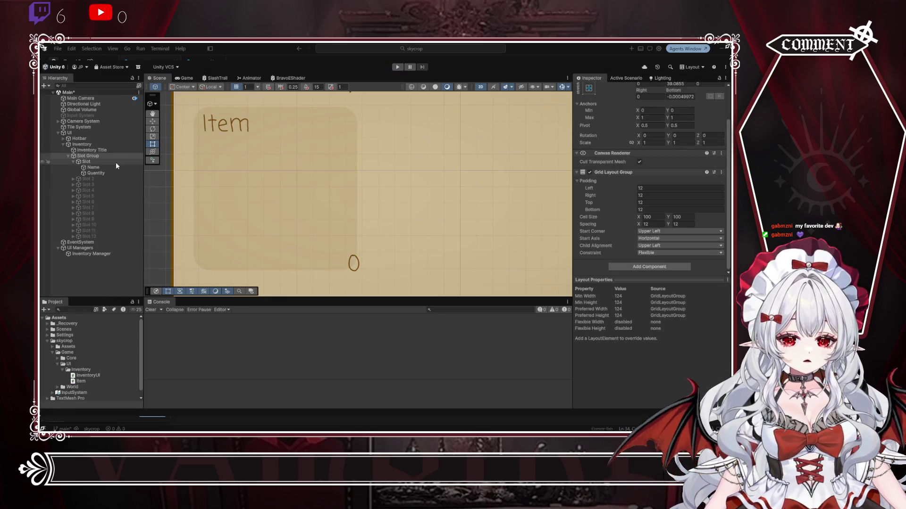
Step: Deactivate the Slot template, then run and stop a quick Play test
left_click(95, 162)
scroll(594, 127, "up", 2)
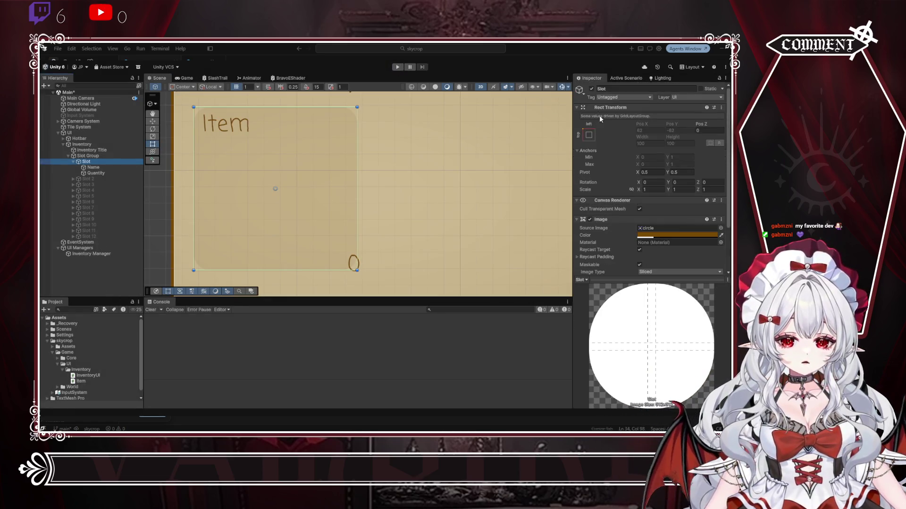
left_click(591, 89)
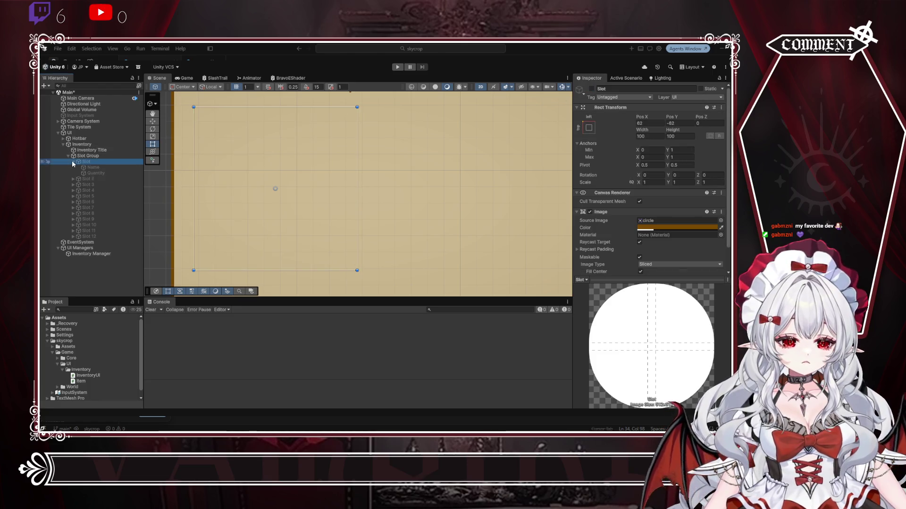
key("ctrl+p")
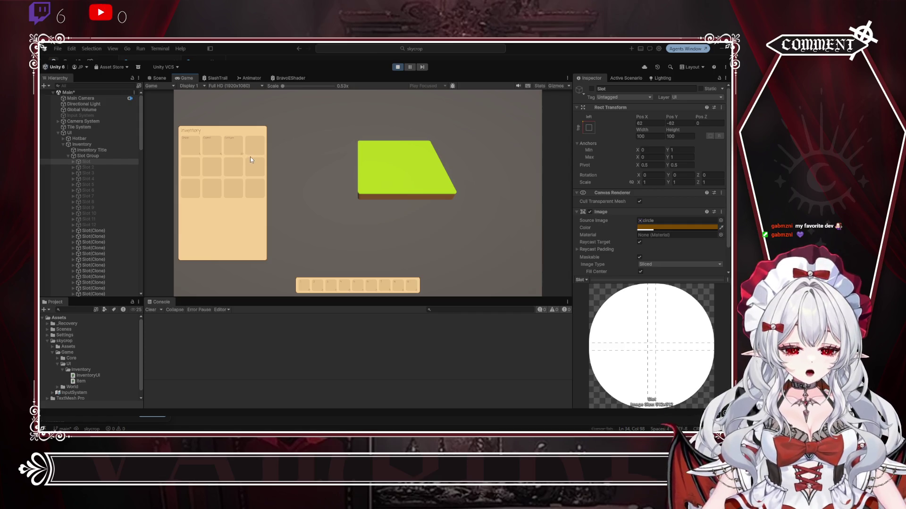
left_click(399, 67)
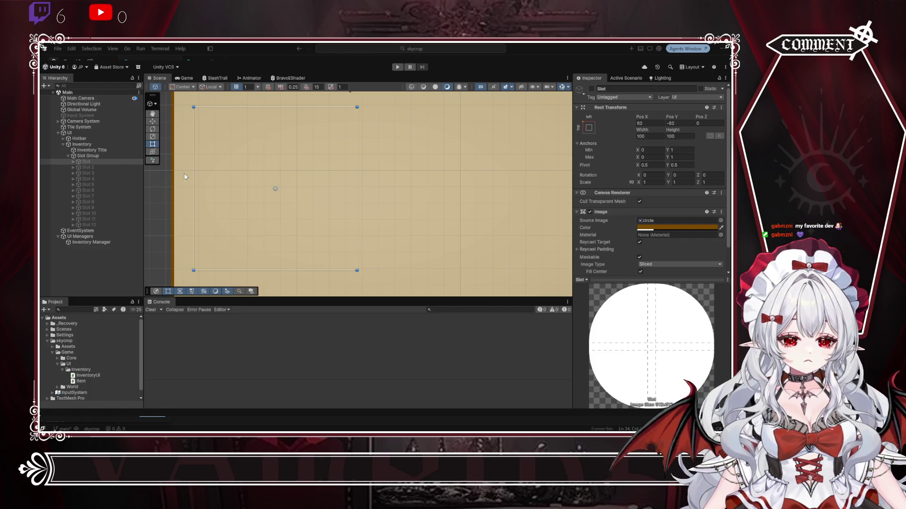
scroll(372, 169, "down", 10)
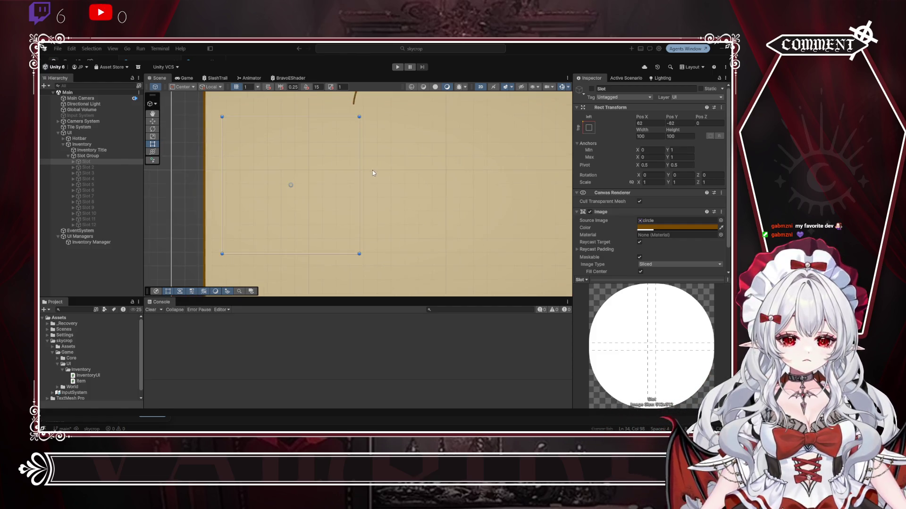
scroll(378, 219, "down", 5)
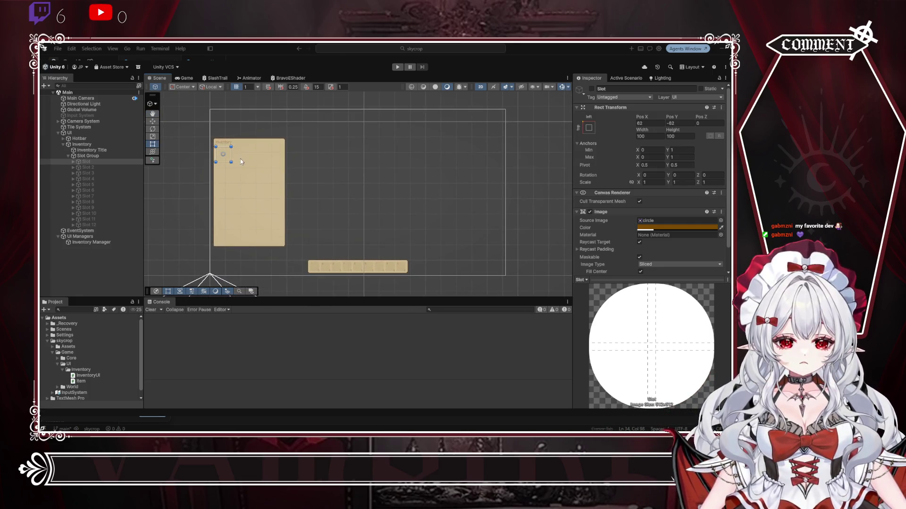
scroll(243, 162, "up", 3)
mouse_move(255, 181)
left_mouse_down()
mouse_move(267, 164)
mouse_move(312, 156)
left_mouse_up()
scroll(311, 156, "up", 3)
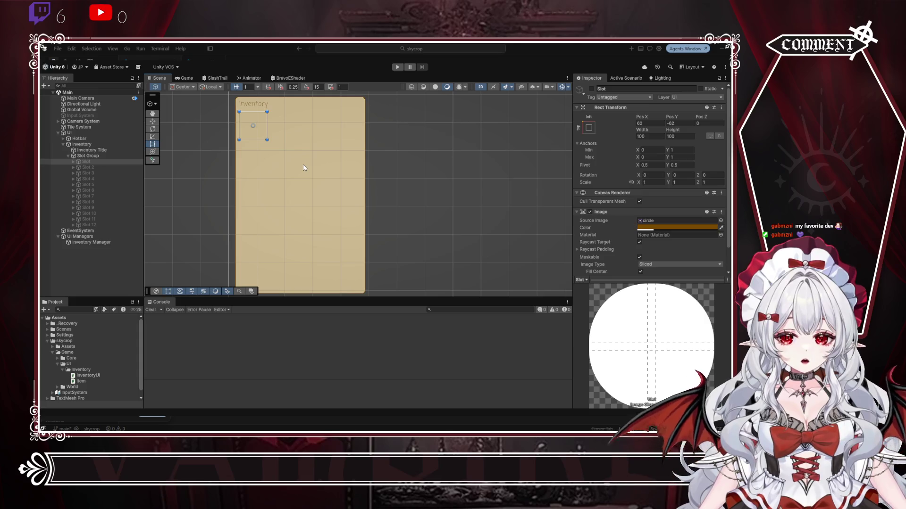
scroll(303, 168, "up", 1)
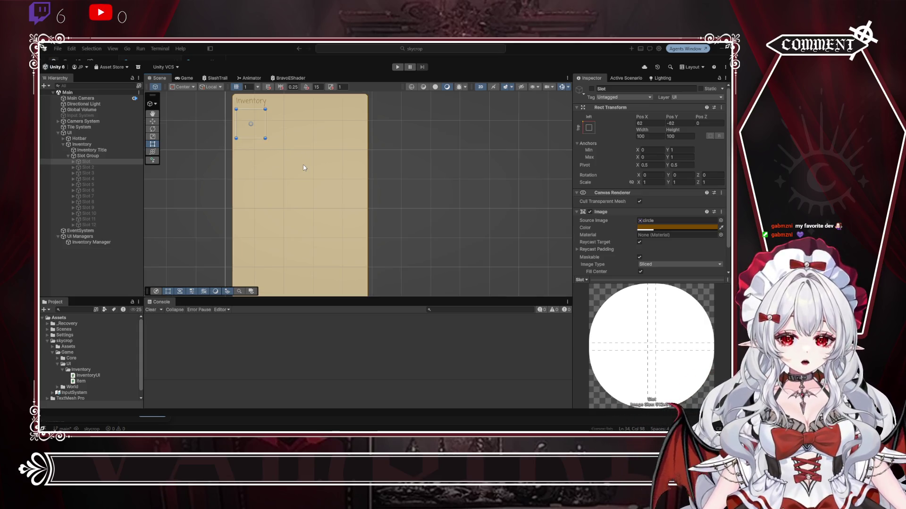
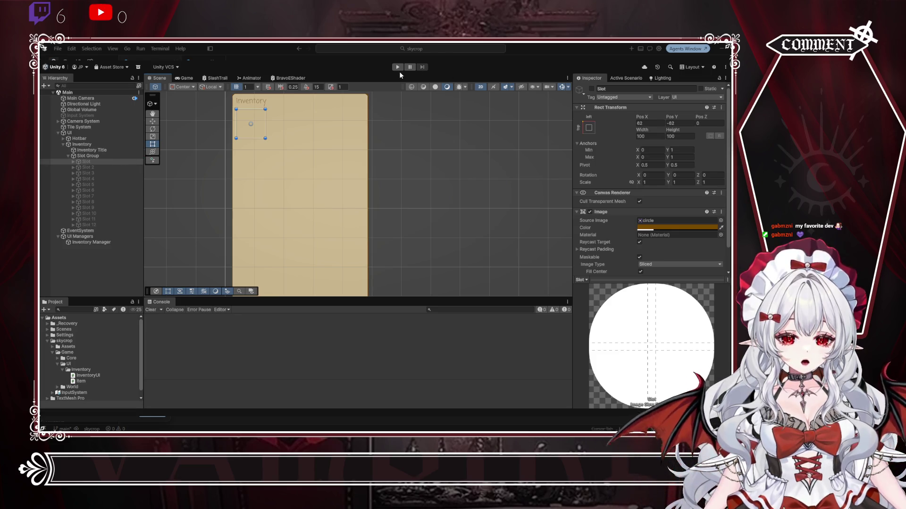
Step: Undo the last change to restore the twelve slots' grid layout and recentre the Inventory panel
left_click(94, 223, "shift")
key("ctrl+z")
key("ctrl+z")
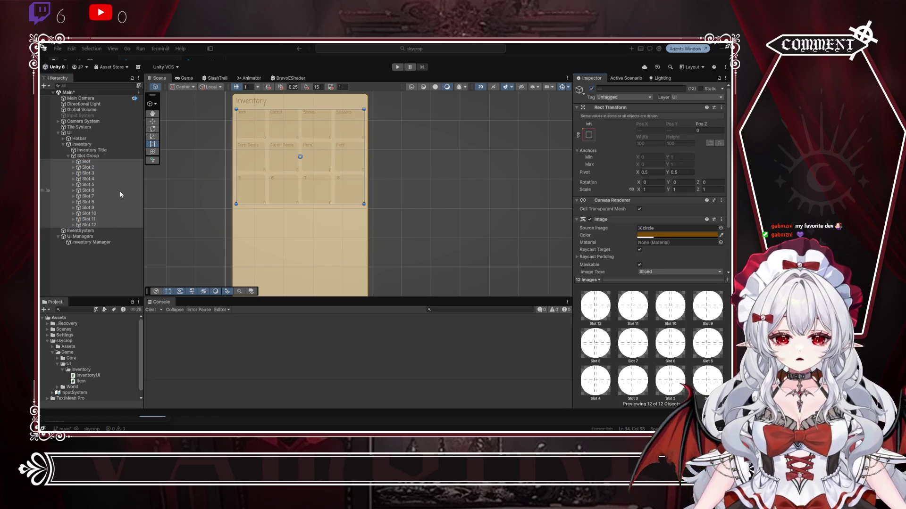
scroll(346, 151, "up", 5)
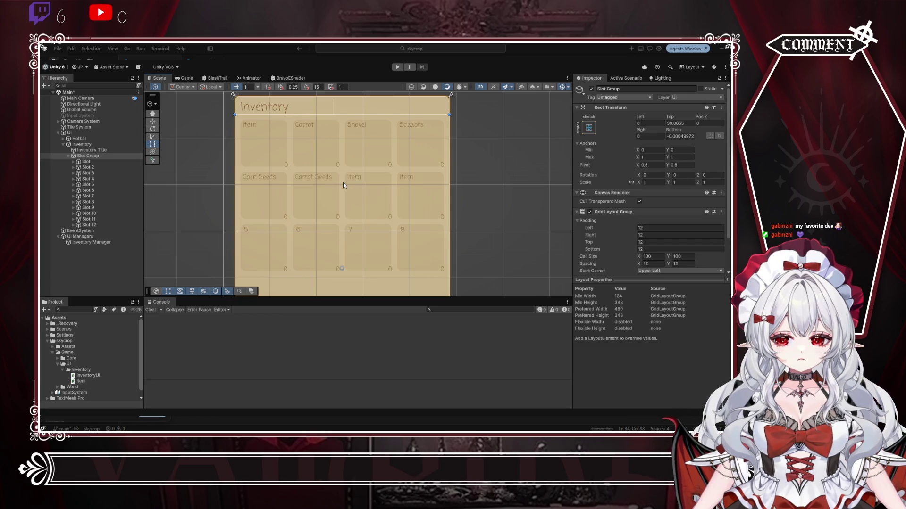
mouse_move(342, 185)
left_mouse_down()
mouse_move(374, 183)
mouse_move(299, 186)
mouse_move(334, 188)
left_mouse_up()
key("t")
scroll(333, 195, "down", 1)
scroll(369, 246, "down", 3)
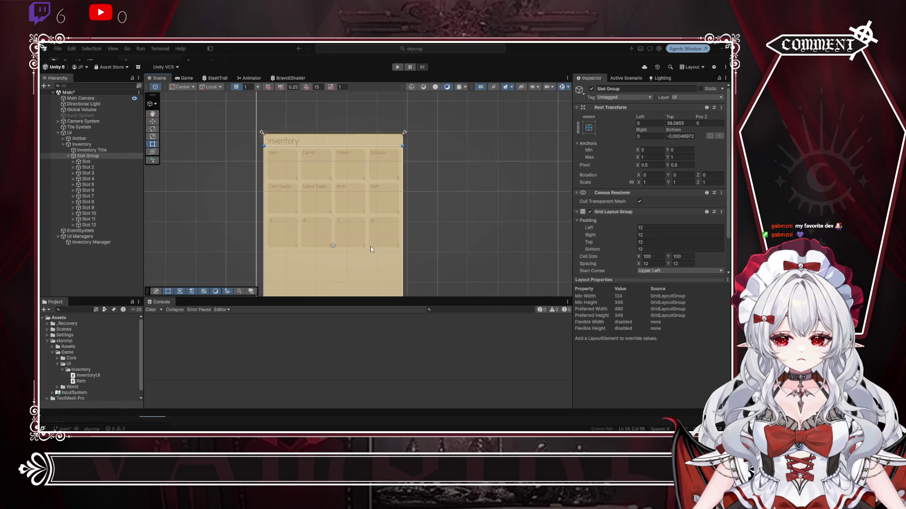
Step: Rename Slot Group to 'Inventory Slot Group' and check the Inventory Manager's Slot Container reference
left_click(68, 155)
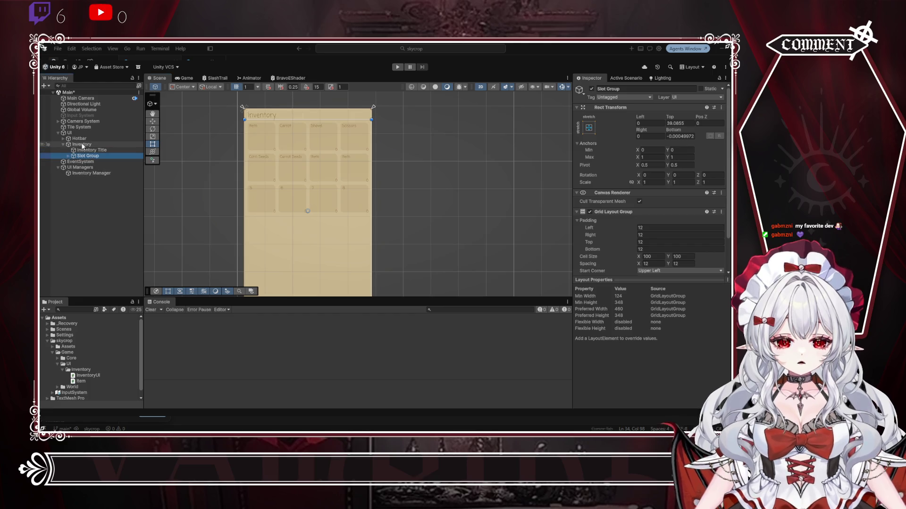
left_click(87, 150)
left_click(85, 156)
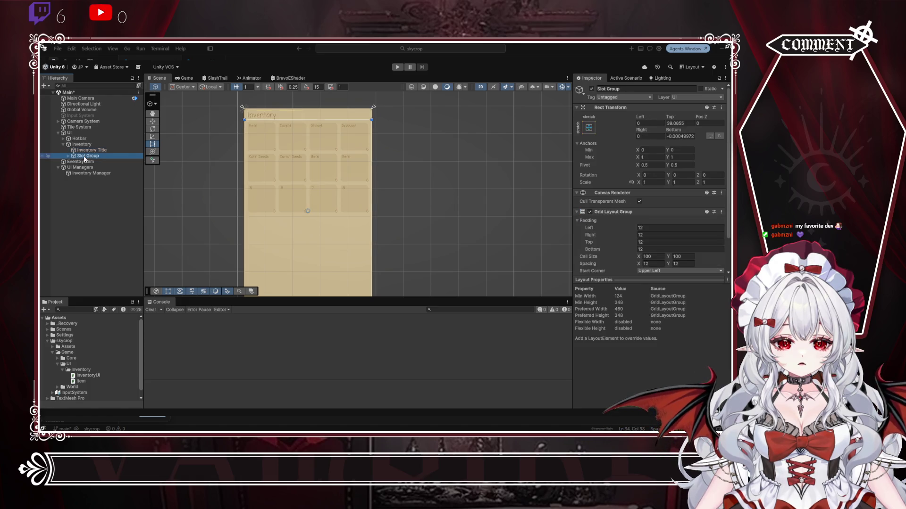
left_click(604, 89)
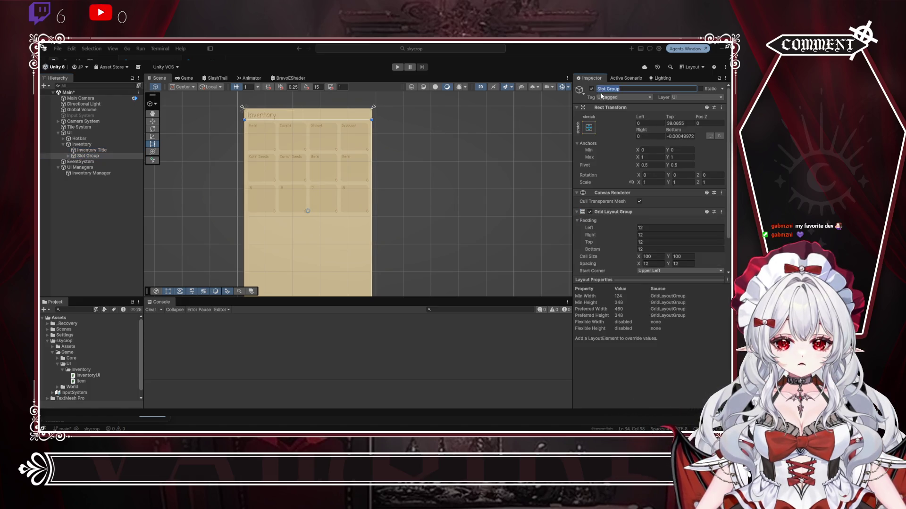
key("Home")
type("Inventory")
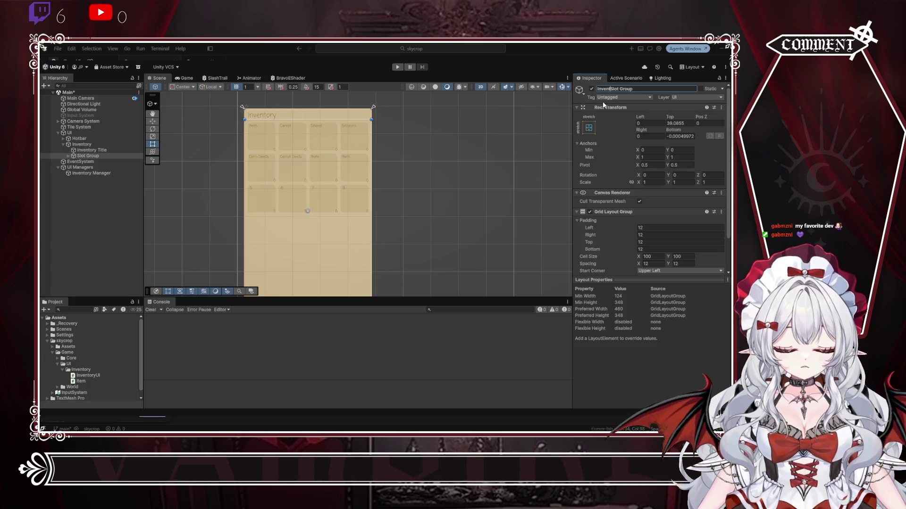
key("Return")
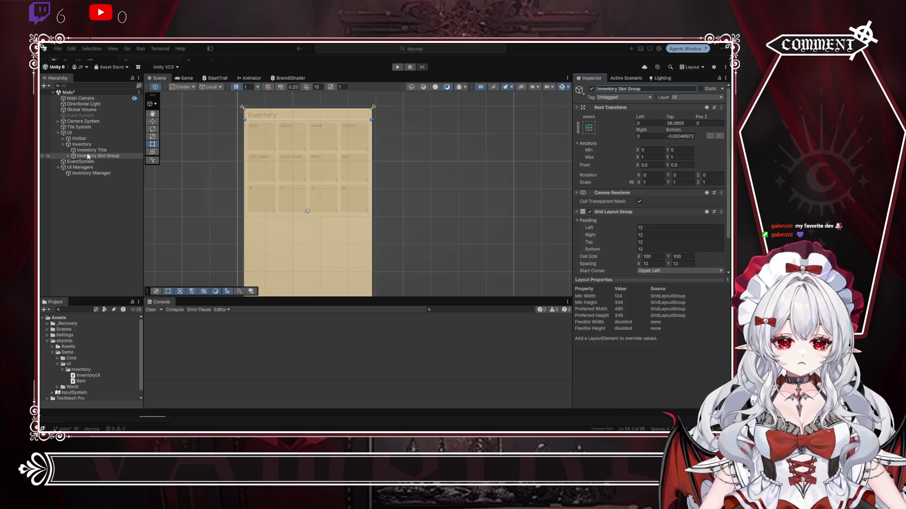
left_click(86, 174)
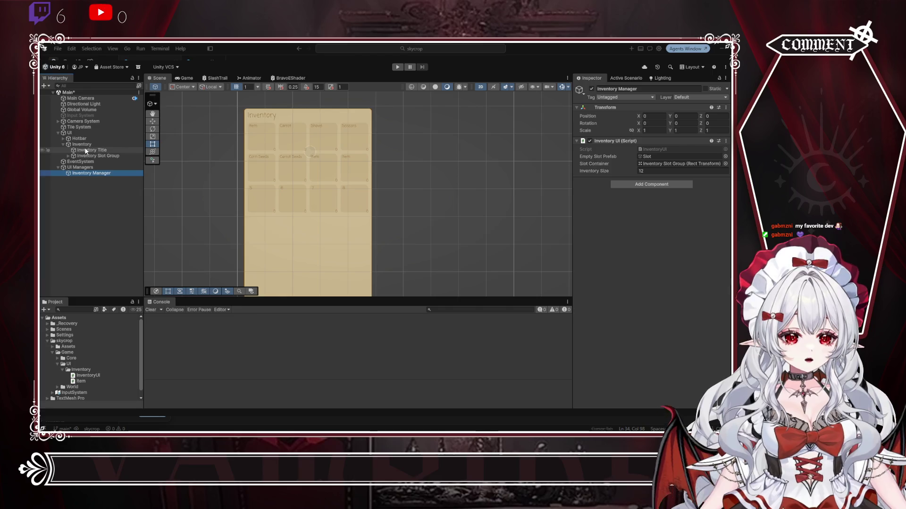
left_click(88, 150)
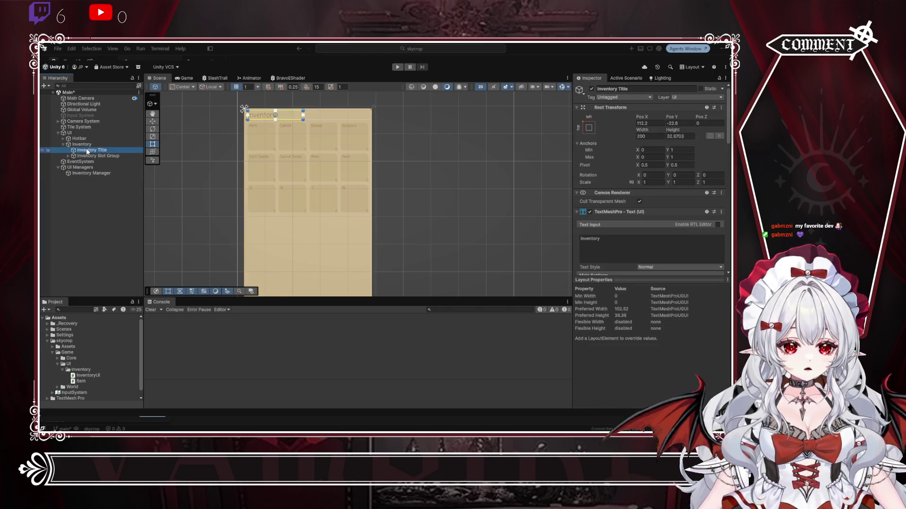
Step: Duplicate Inventory Title, place the copy below Inventory Slot Group, and rename it 'Hotbar Title'
key("ctrl+d")
left_click_drag(90, 167, 90, 167)
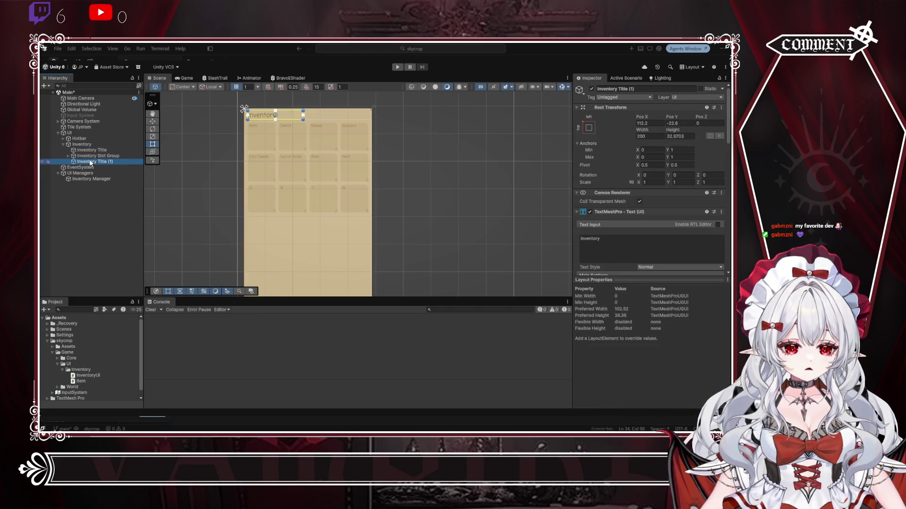
double_click(90, 161)
double_click(90, 162)
key("ctrl+c")
type("Hotbar Title")
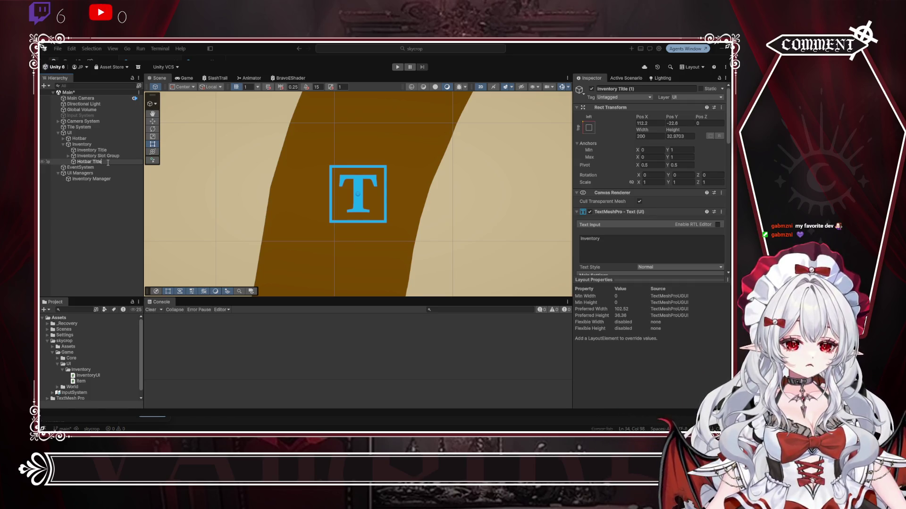
left_click(108, 157)
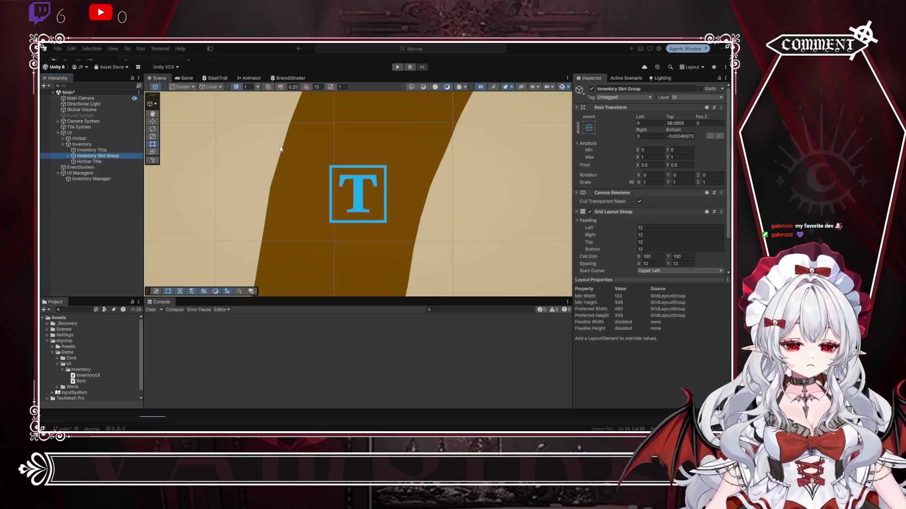
Step: Change Hotbar Title's text to Hotbar and move the Inventory title to the panel's bottom
scroll(281, 149, "down", 10)
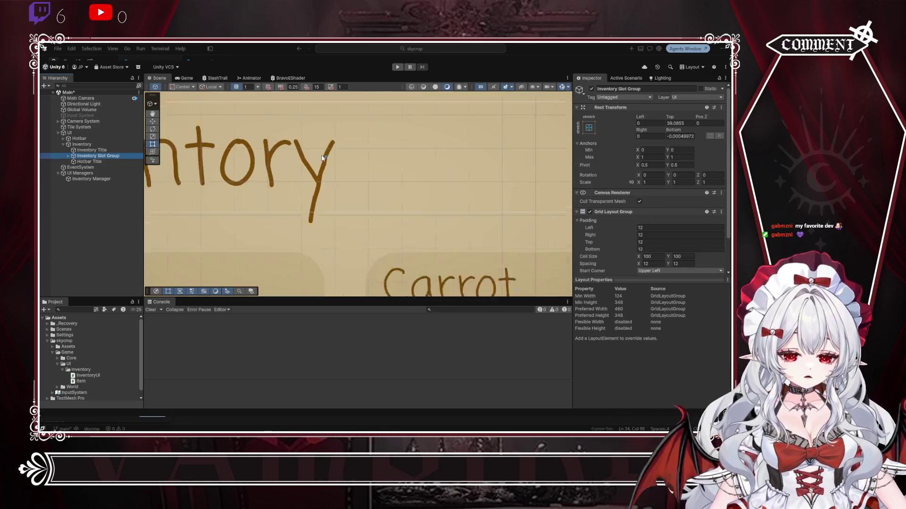
scroll(322, 158, "down", 10)
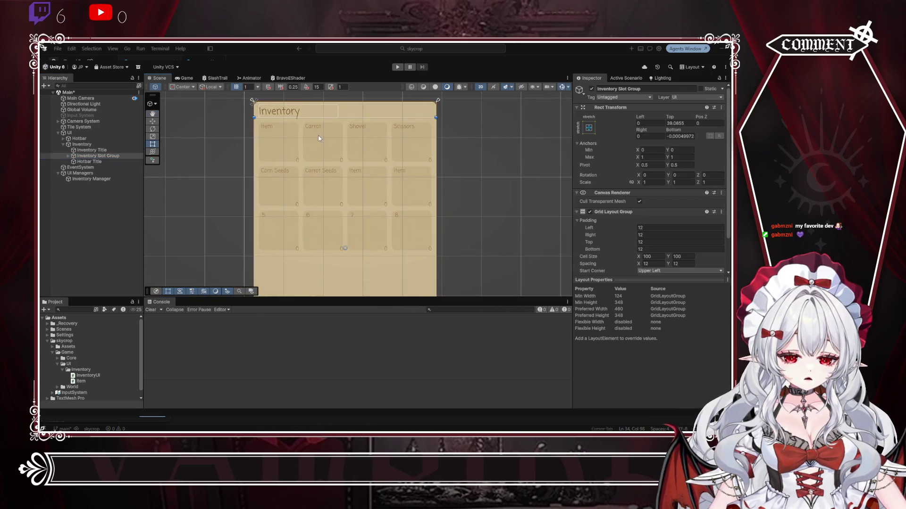
left_click(94, 150)
left_click(84, 162)
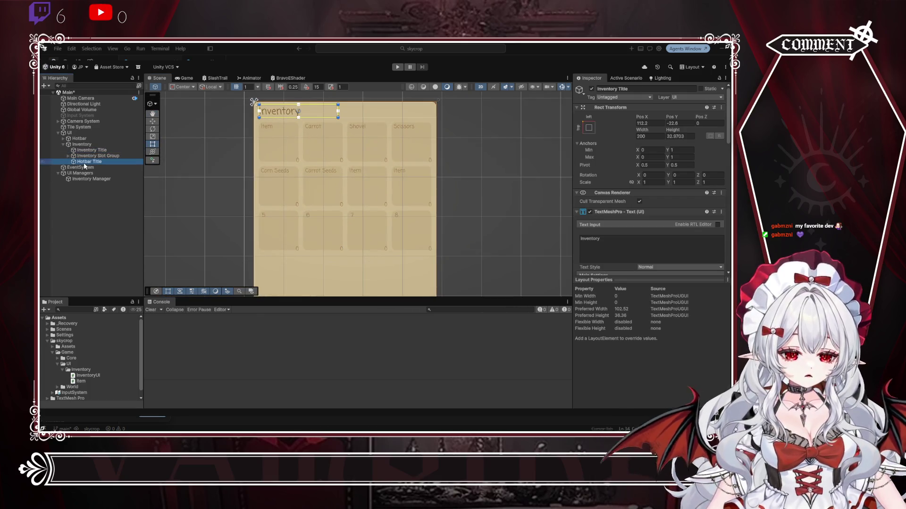
left_click(609, 236)
type("Hotbar")
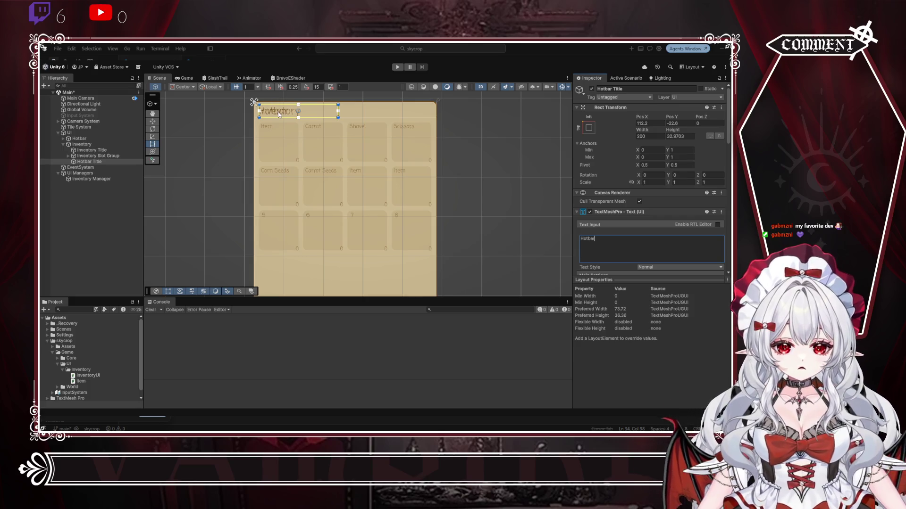
left_click(279, 114)
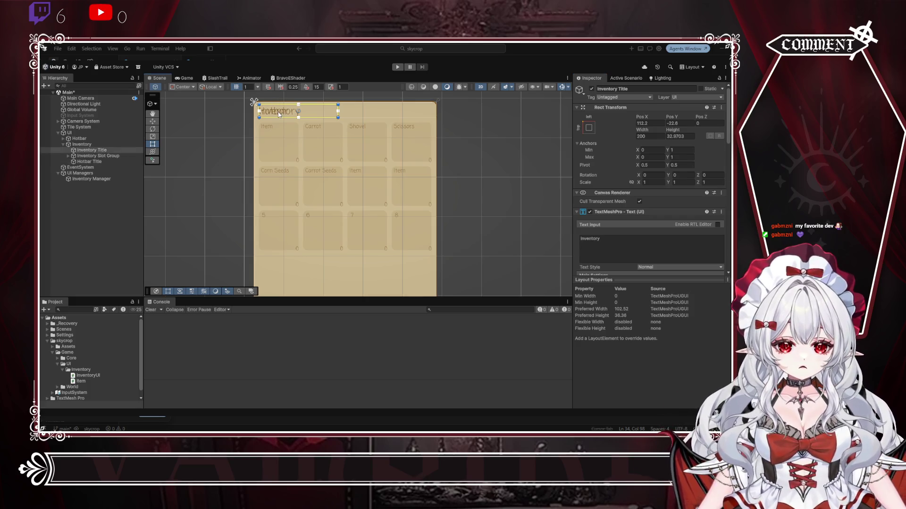
left_click_drag(280, 115, 291, 267)
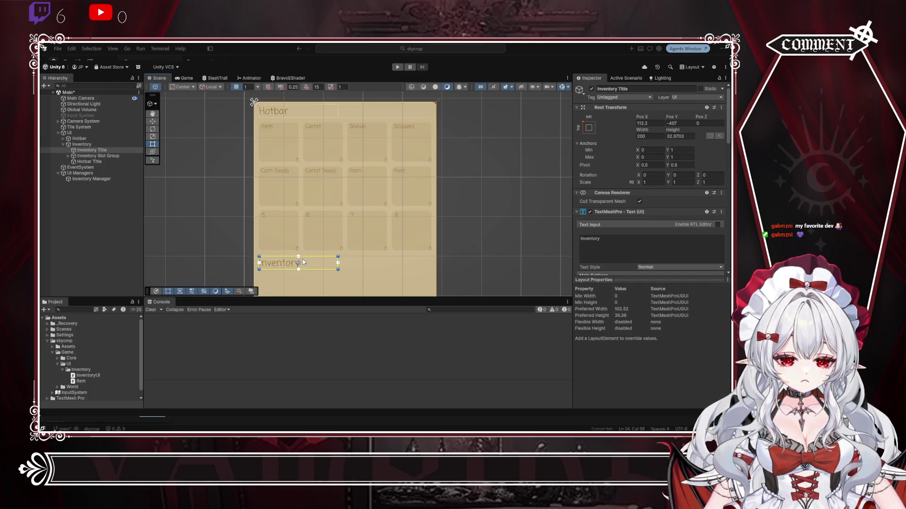
Step: Copy the Inventory text into the top title so it reads Inventory again
left_click(302, 260, "shift")
left_click(289, 266)
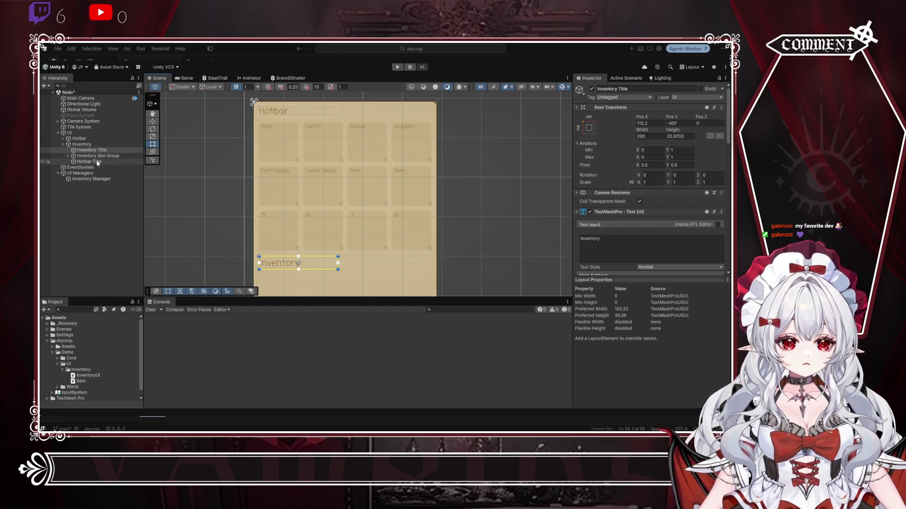
left_click(619, 237)
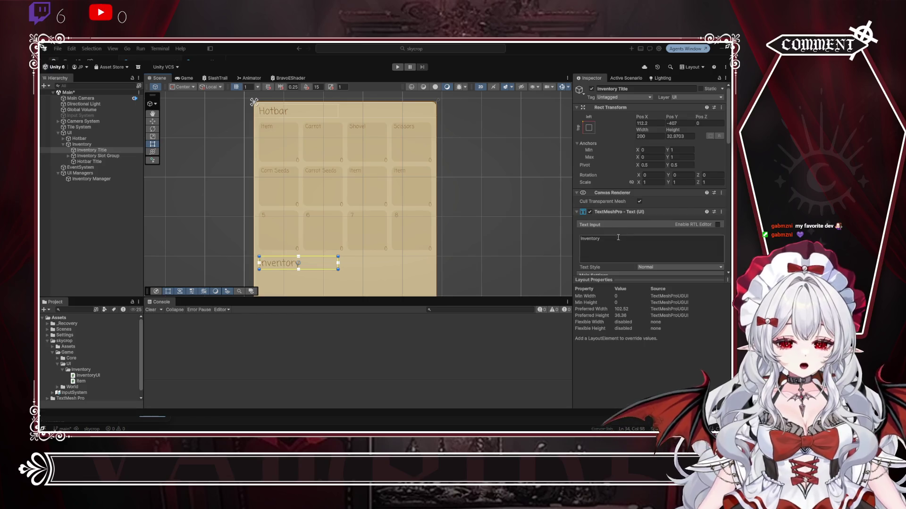
left_click(95, 161)
left_click(595, 240)
key("ctrl+v")
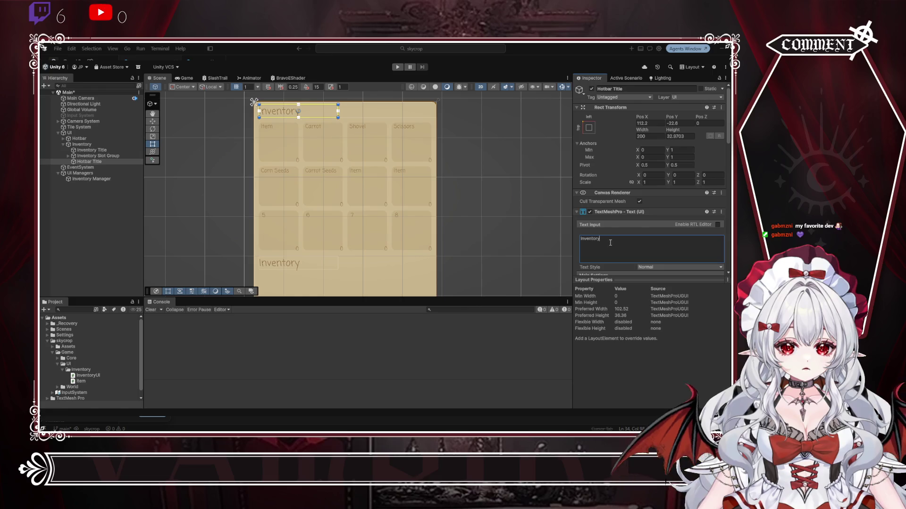
Step: Reorder the titles and rename them so Inventory Title is on top and Hotbar Title follows the slot group
left_click_drag(92, 153, 88, 149)
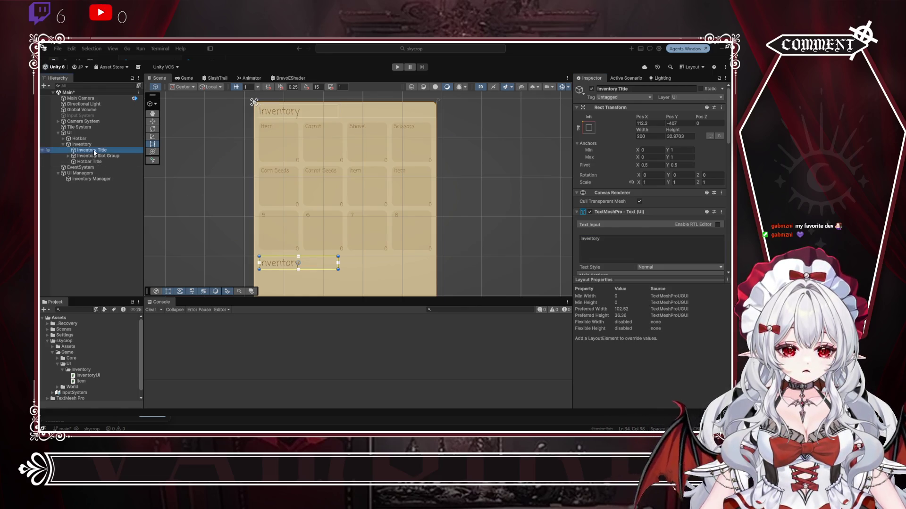
left_click(88, 151)
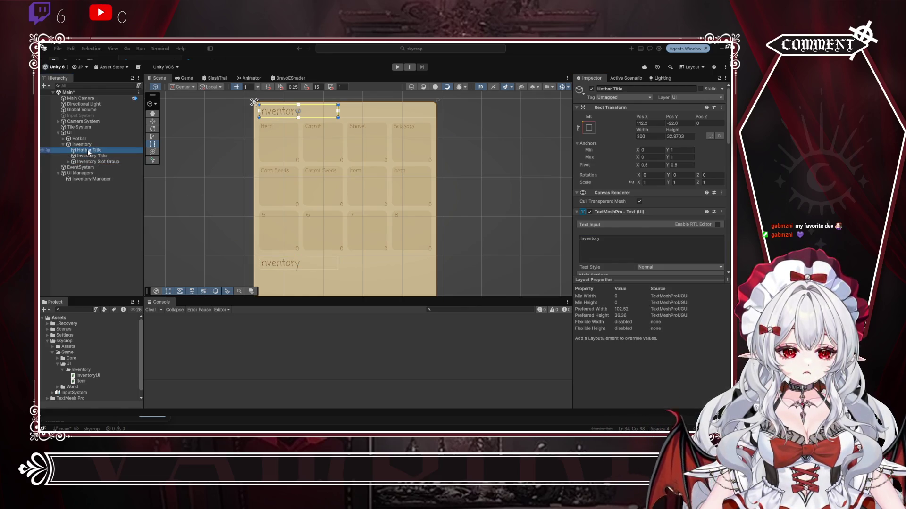
left_click_drag(88, 165, 89, 164)
left_click(91, 151)
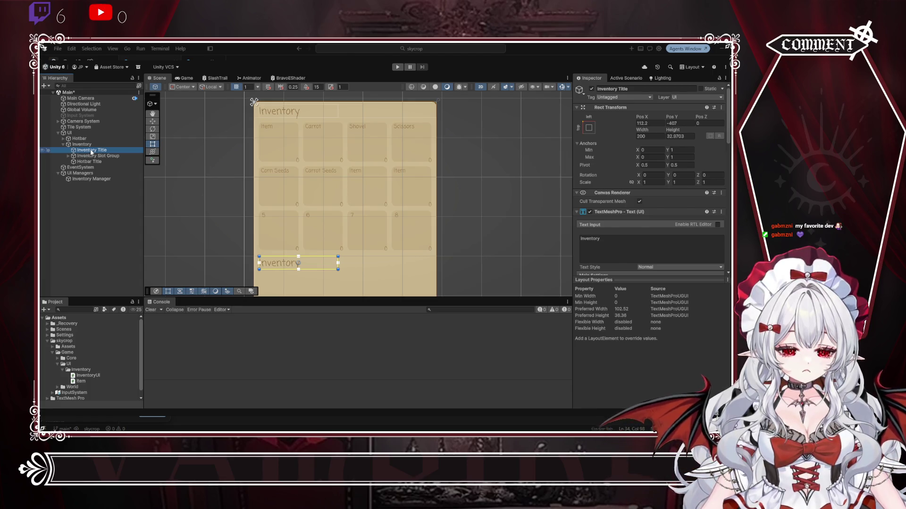
left_click(91, 151)
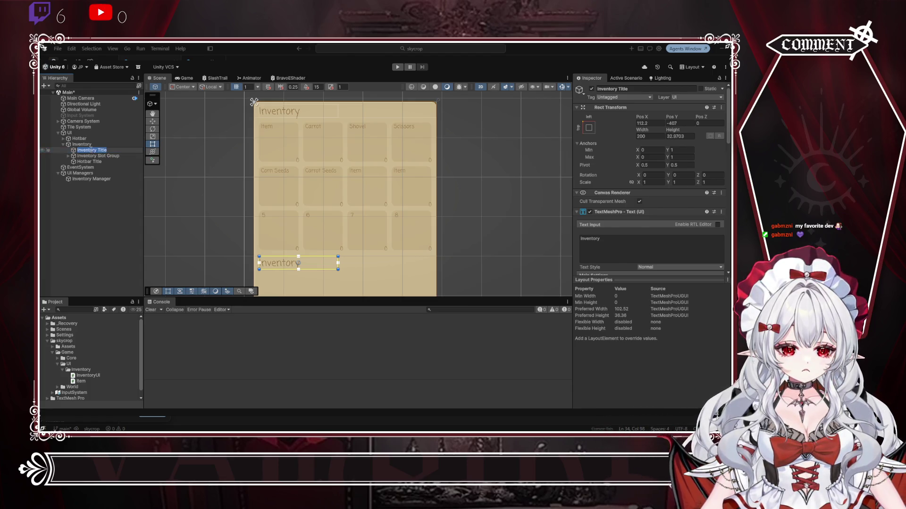
type("Hotbar Title")
key("Return")
mouse_move(91, 151)
left_mouse_down()
mouse_move(93, 166)
mouse_move(92, 151)
left_mouse_up()
left_click(88, 151)
left_click(91, 150)
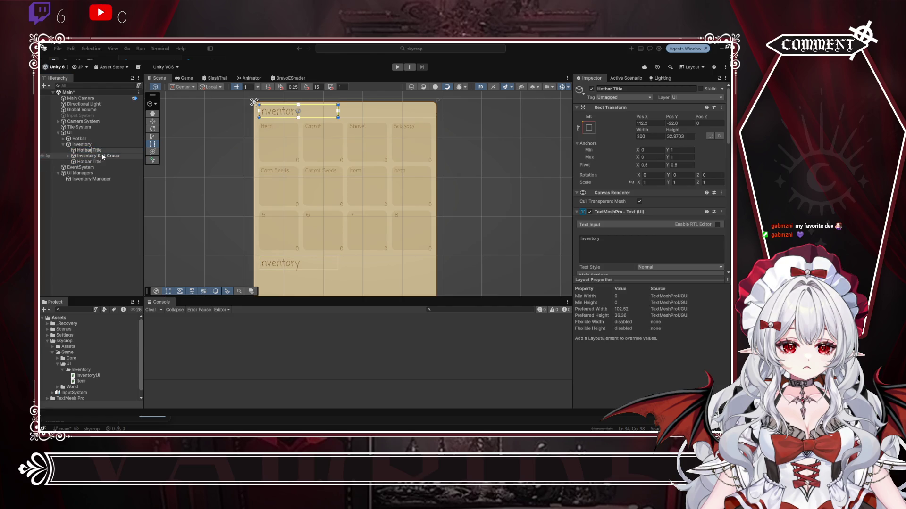
key("ctrl+BackSpace")
type("ventory")
key("Return")
Step: Set the bottom Hotbar Title's text to 'Hotbar' and nudge its position slightly
left_click(96, 163)
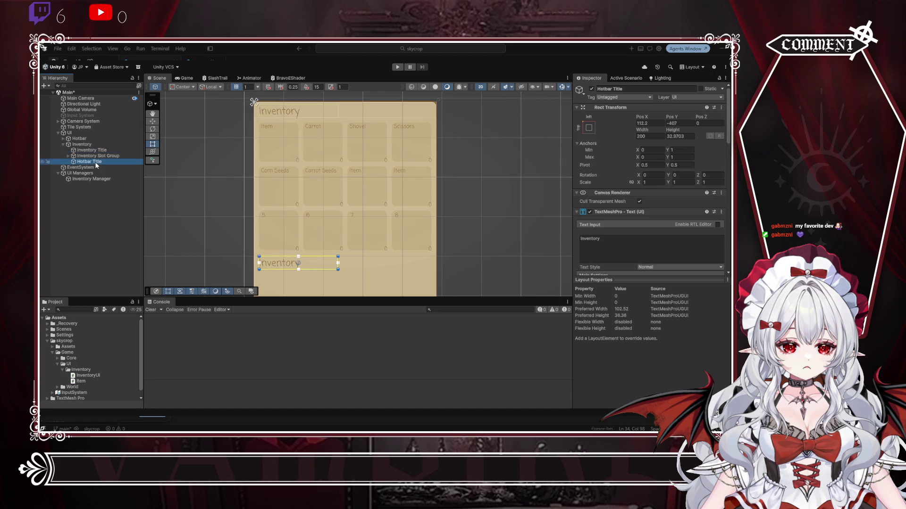
double_click(602, 239)
type("Hotbar")
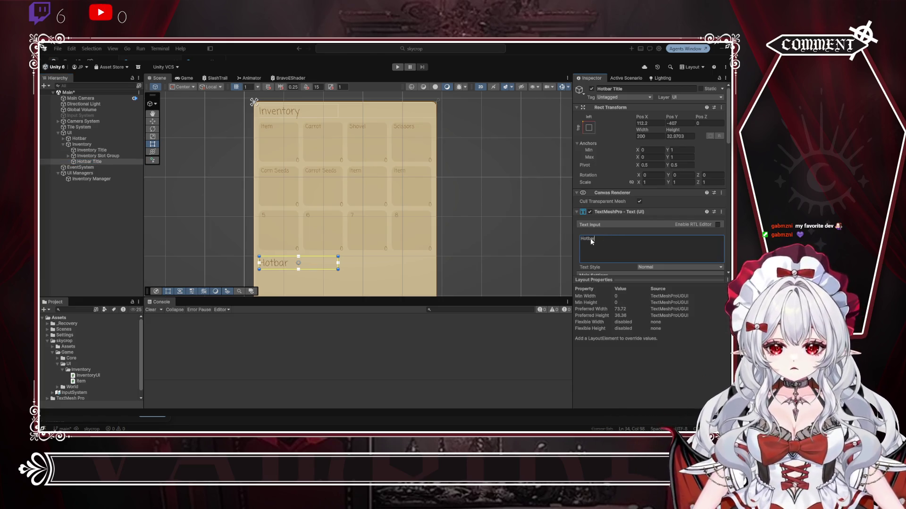
left_click_drag(275, 263, 285, 262)
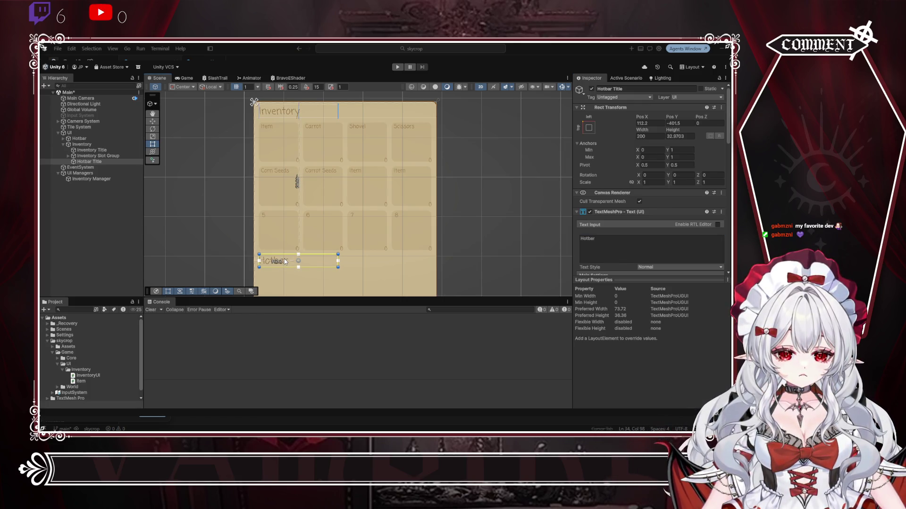
left_click(473, 200)
scroll(465, 184, "down", 3)
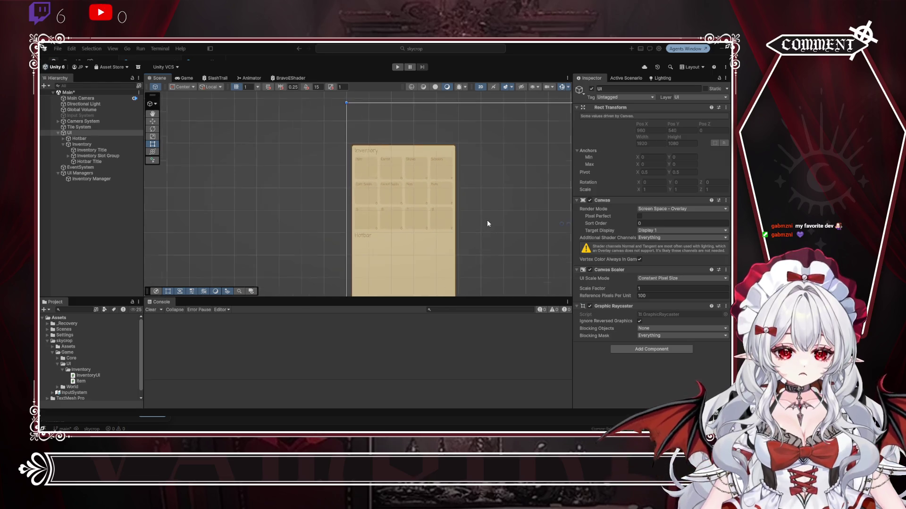
Step: Duplicate Inventory Slot Group, place it below Hotbar Title, and rename it 'Hotbar Slot Group'
scroll(366, 181, "up", 2)
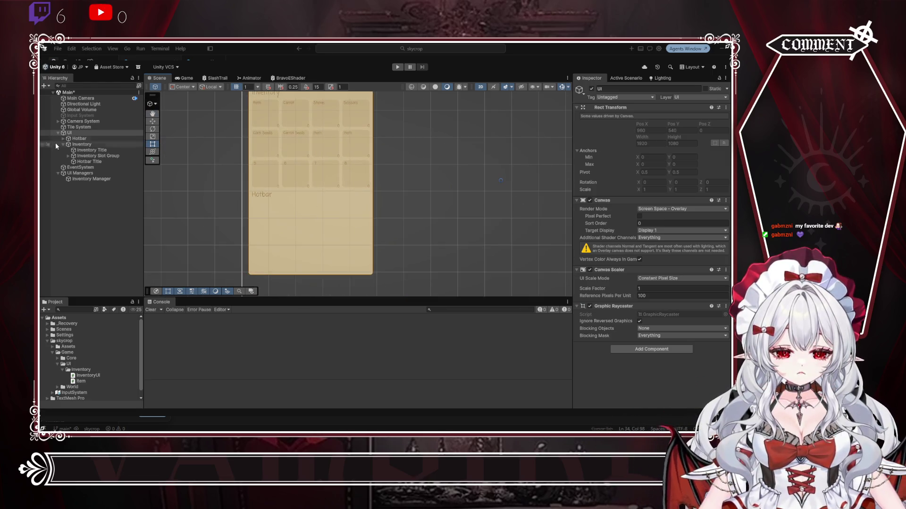
left_click(92, 156)
key("ctrl+d")
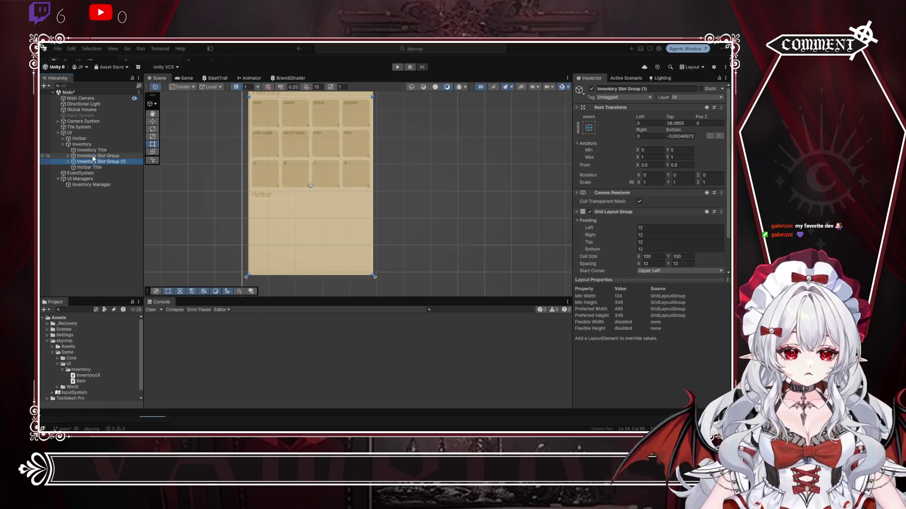
left_click_drag(93, 172, 110, 171)
key("F2")
type("Hotbar")
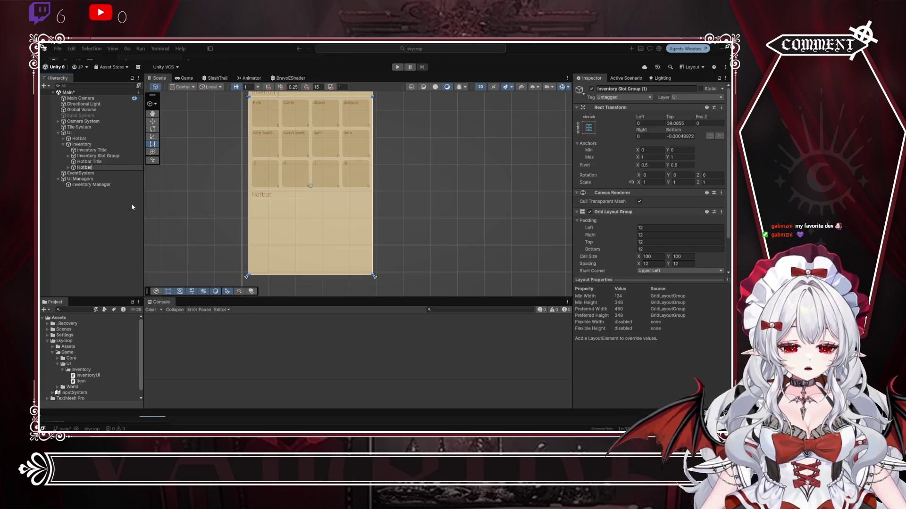
type(" Slot Group")
key("Return")
Step: Bring the bottom hotbar into view and expand the Hotbar with all its slots
mouse_move(398, 174)
left_mouse_down()
mouse_move(327, 168)
mouse_move(380, 218)
mouse_move(440, 255)
left_mouse_up()
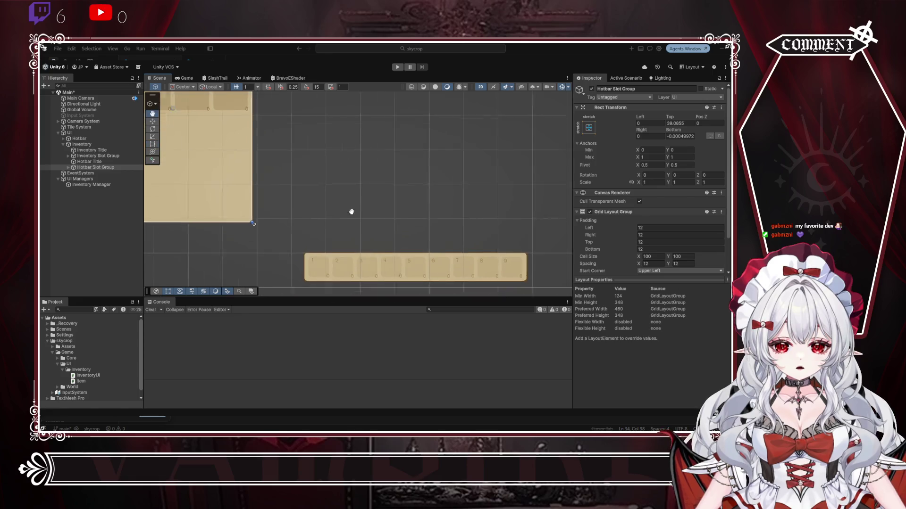
scroll(354, 210, "down", 5)
left_click_drag(399, 184, 336, 218)
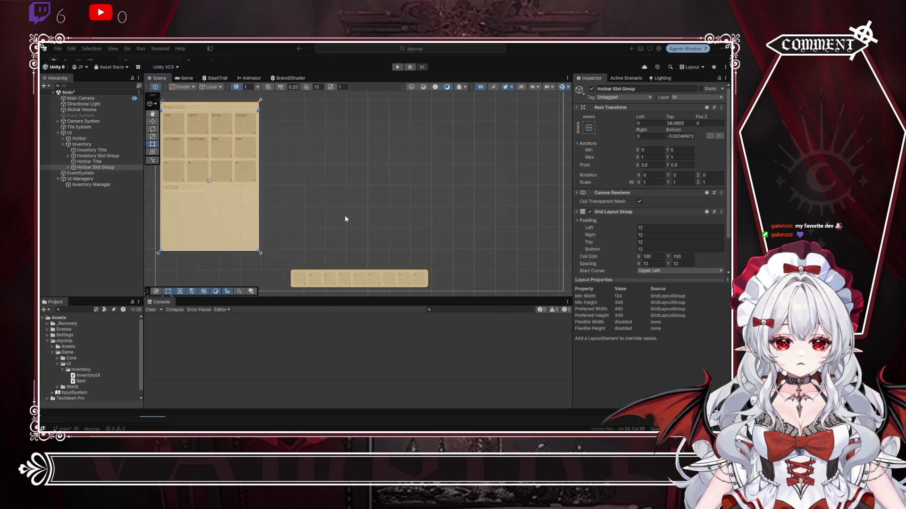
scroll(385, 268, "up", 3)
scroll(377, 255, "up", 2)
scroll(370, 245, "down", 1)
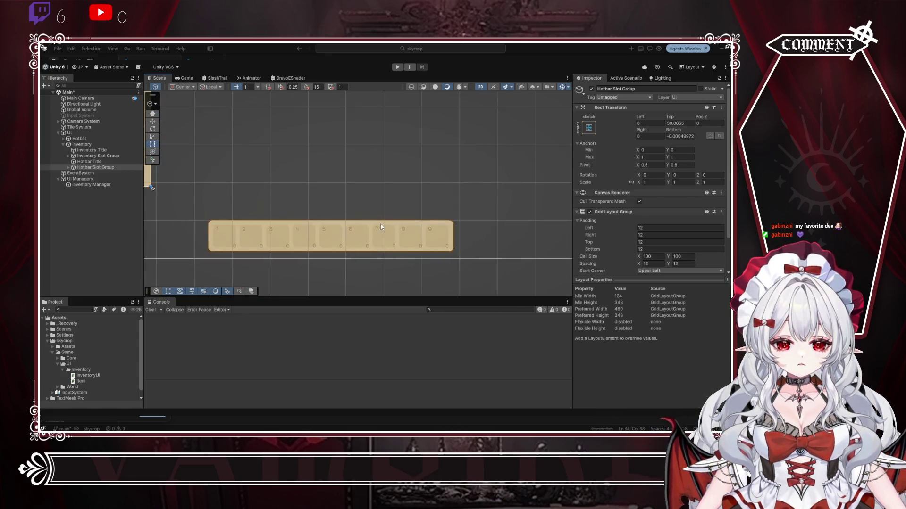
scroll(370, 245, "up", 3)
left_click(63, 138, "alt")
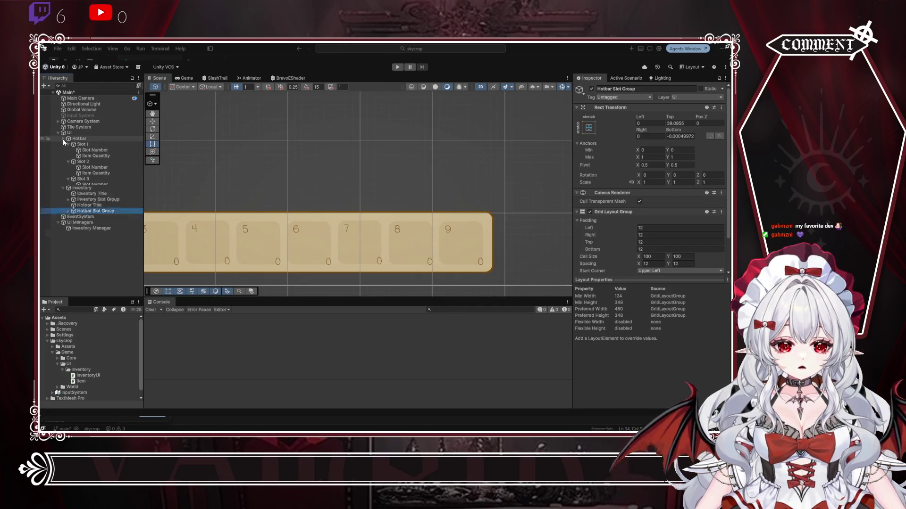
Step: Delete Slot 9 from the bottom Hotbar, leaving Slot 1 to Slot 8, and reselect Hotbar
scroll(90, 155, "down", 2)
left_click(92, 237)
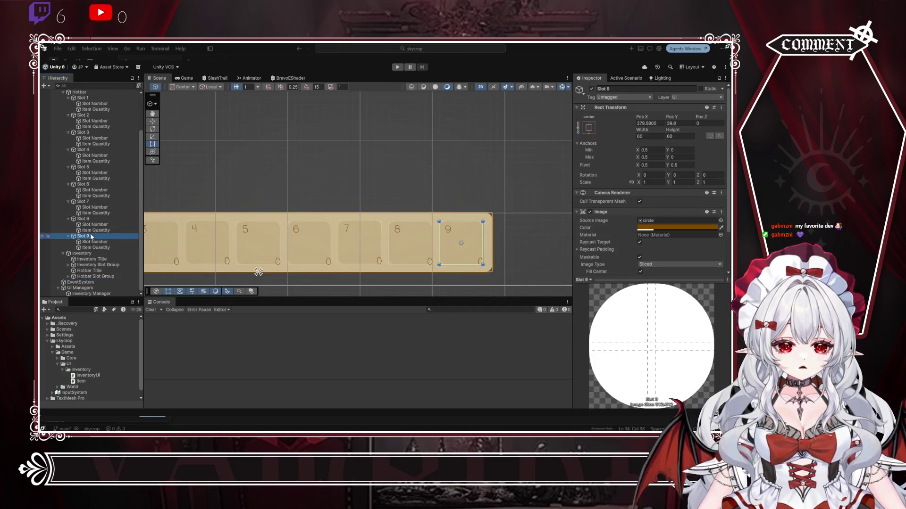
key("Delete")
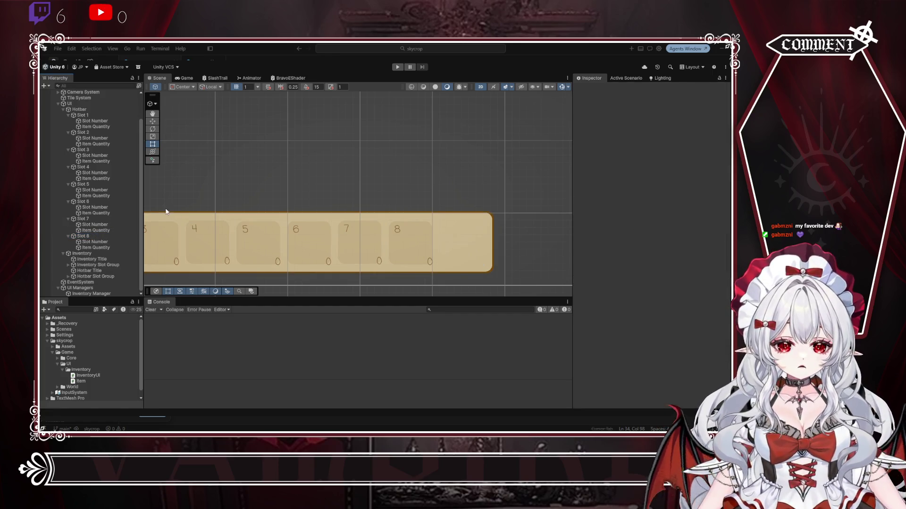
left_click(79, 109)
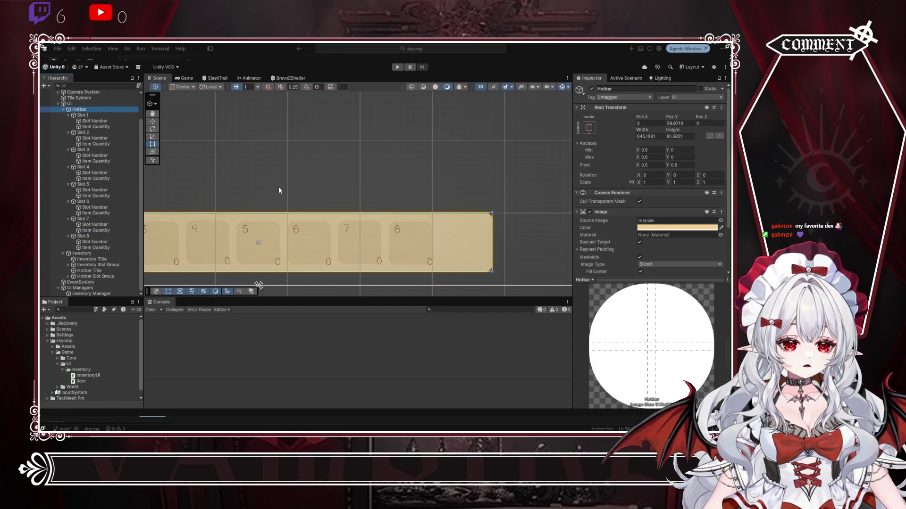
scroll(278, 185, "down", 3)
left_click_drag(250, 175, 330, 219)
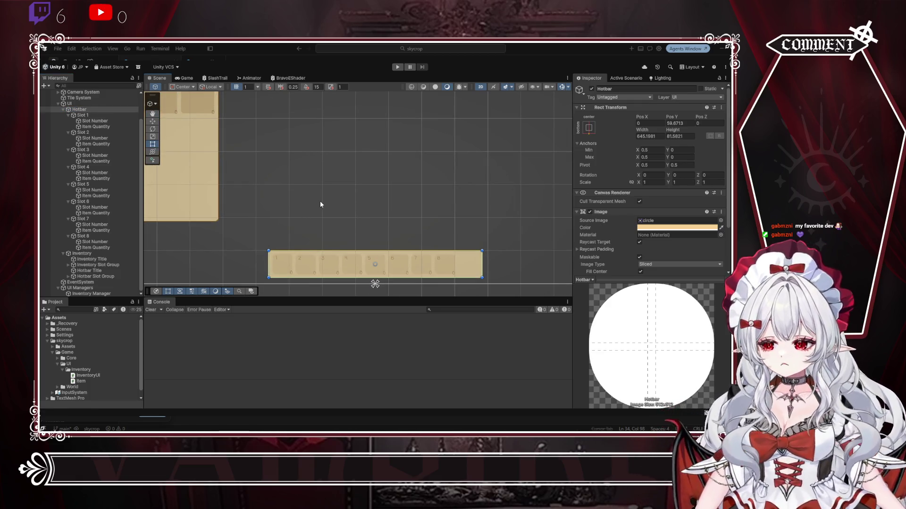
left_click(89, 110)
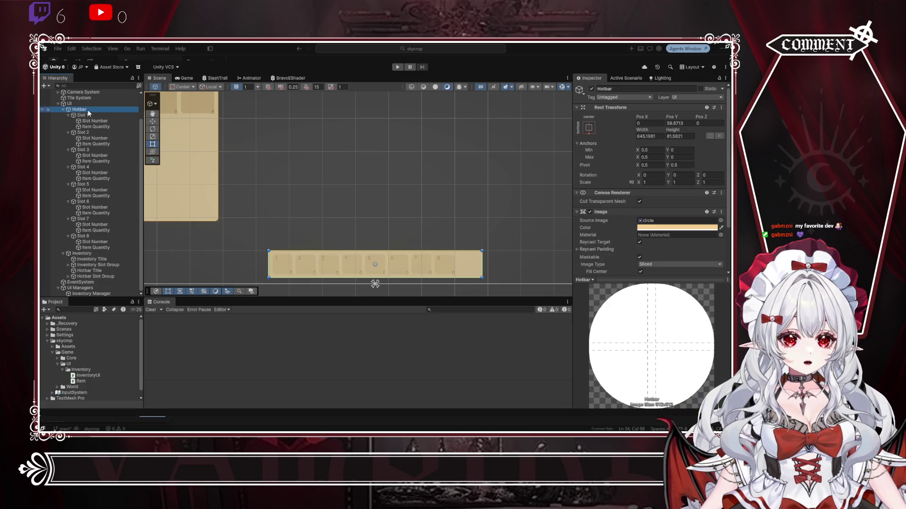
scroll(629, 225, "down", 3)
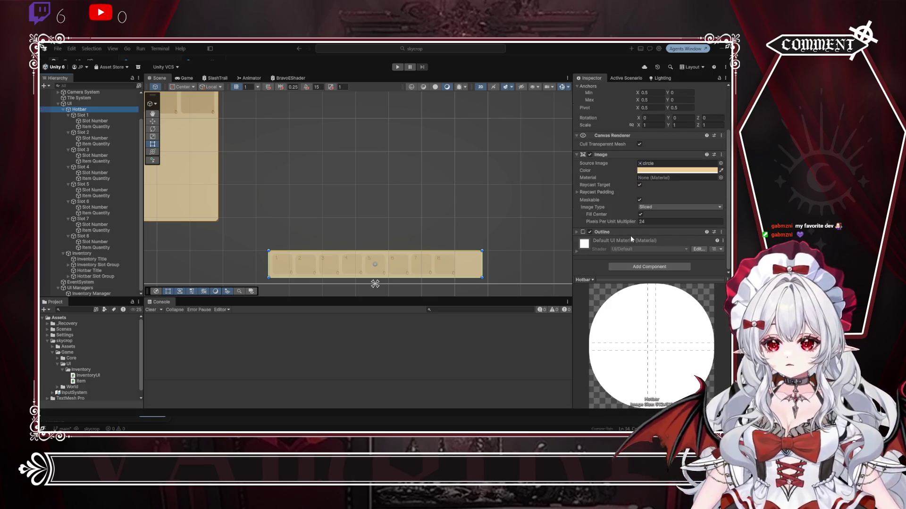
Step: Add a Horizontal Layout Group to Hotbar with padding 12 on left, right, top and bottom
left_click(685, 270)
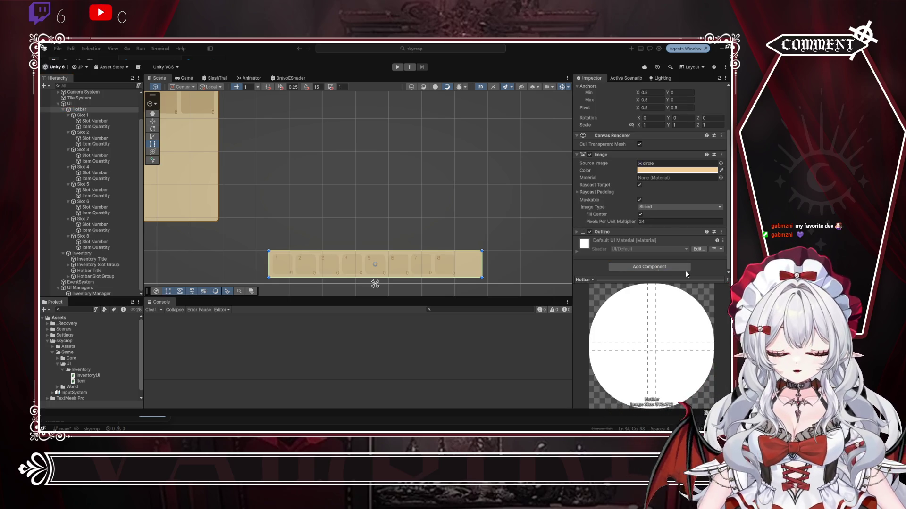
left_click(640, 314)
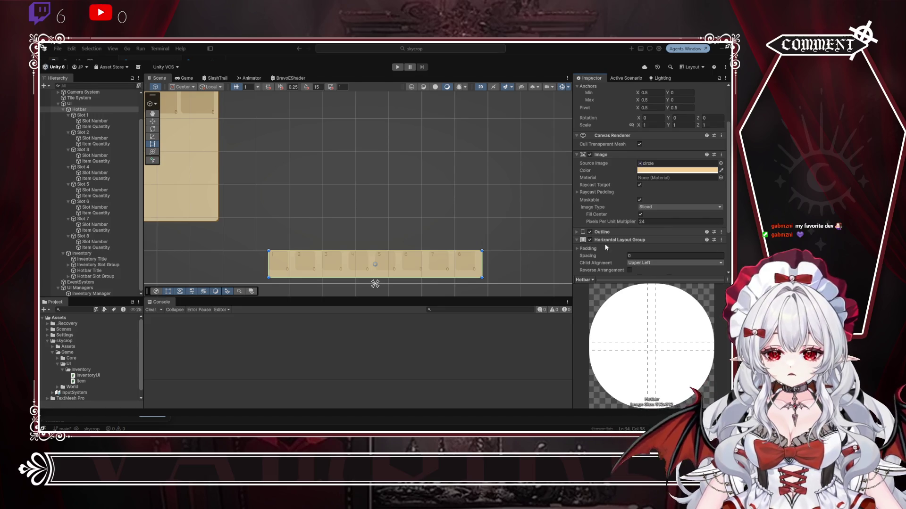
scroll(607, 236, "down", 3)
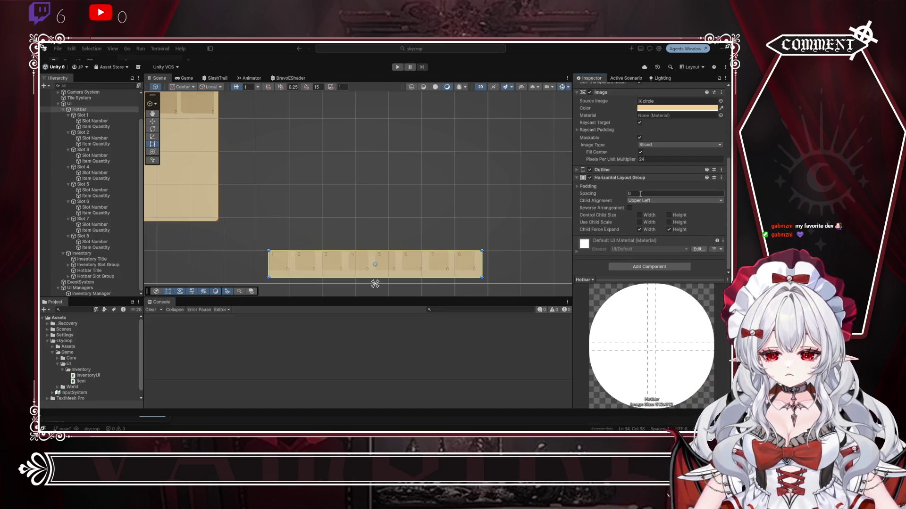
left_click(608, 187)
left_click(609, 193)
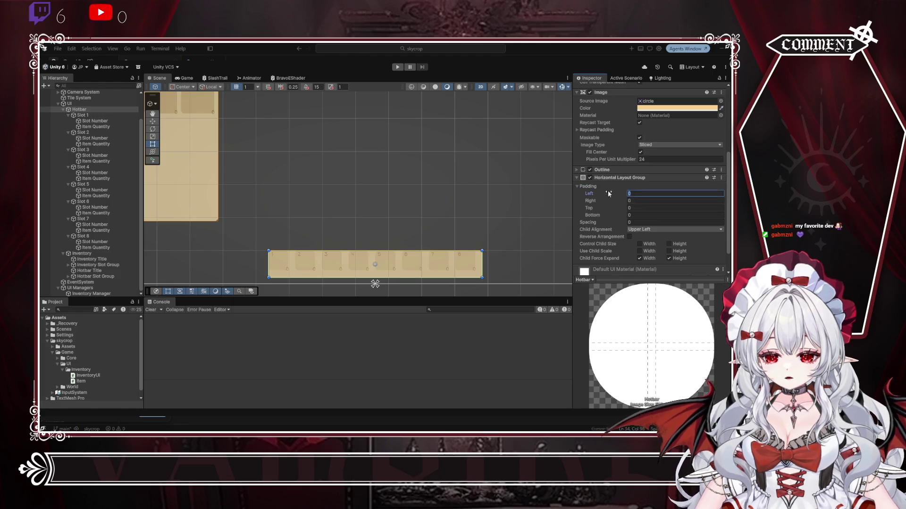
type("12")
key("Tab")
type("12")
key("Tab")
type("12")
key("Tab")
type("12")
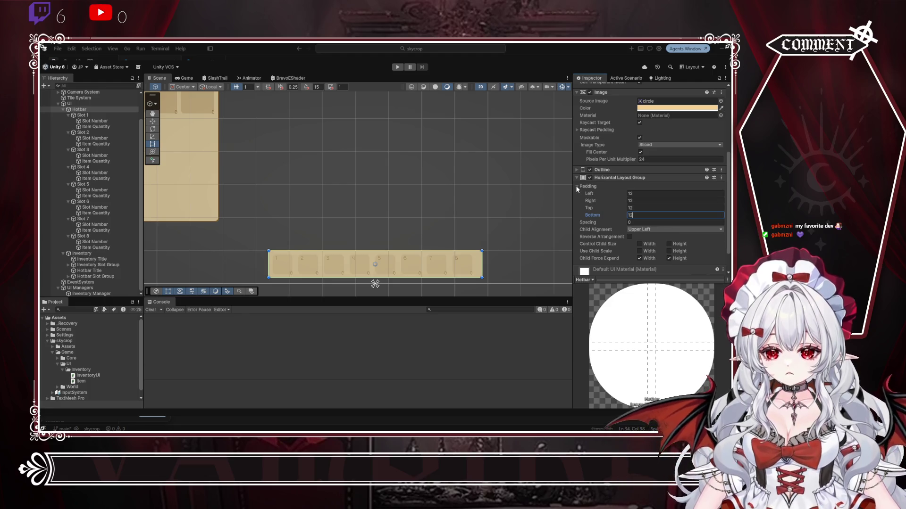
left_click(588, 186)
Step: Set the layout's spacing to 8 and child alignment to Middle Center, undoing a trial widening
left_click(600, 194)
type("12")
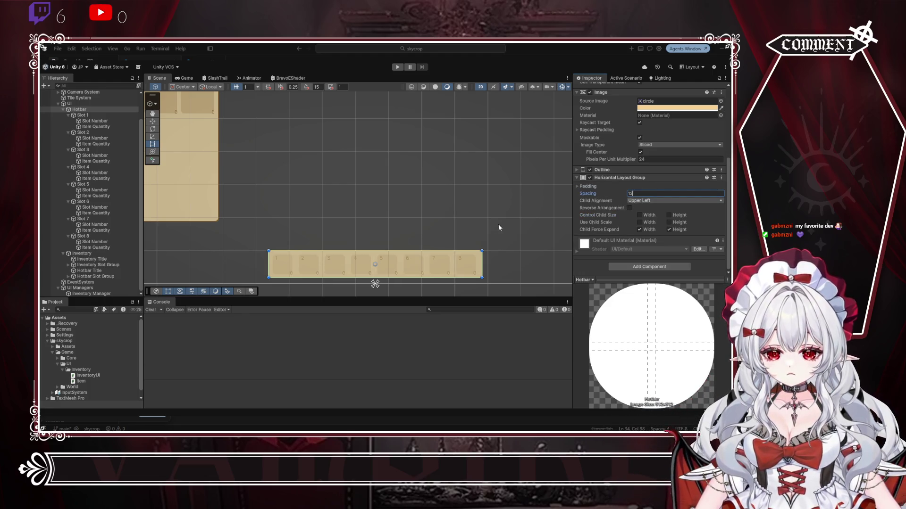
scroll(316, 178, "down", 3)
scroll(219, 138, "up", 3)
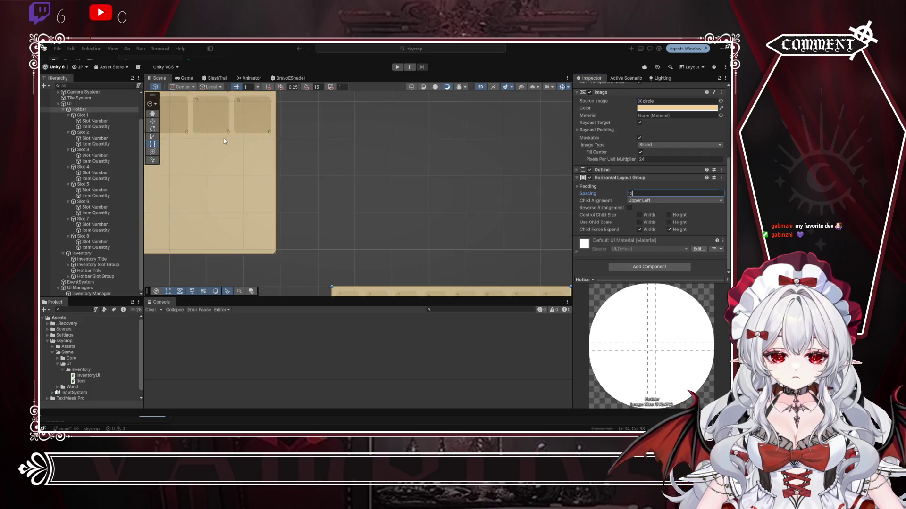
scroll(423, 231, "down", 1)
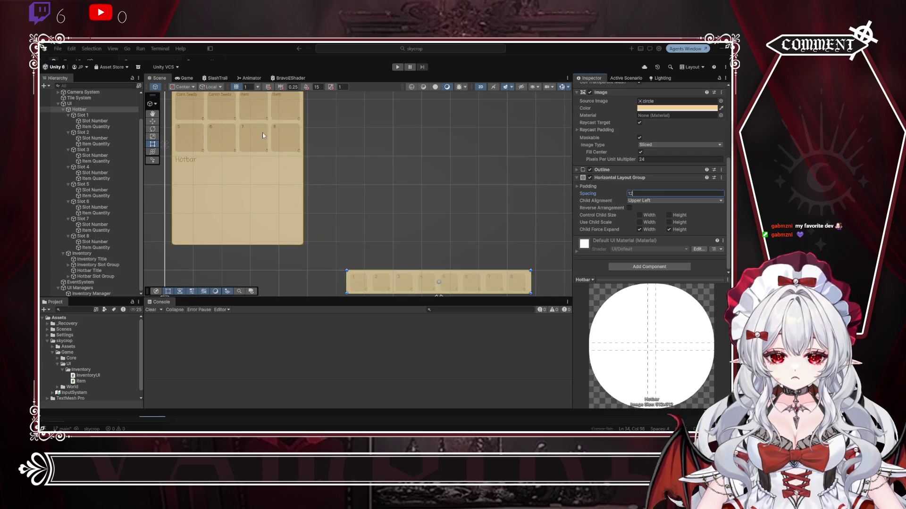
scroll(400, 201, "up", 3)
scroll(405, 202, "down", 1)
scroll(444, 173, "down", 5)
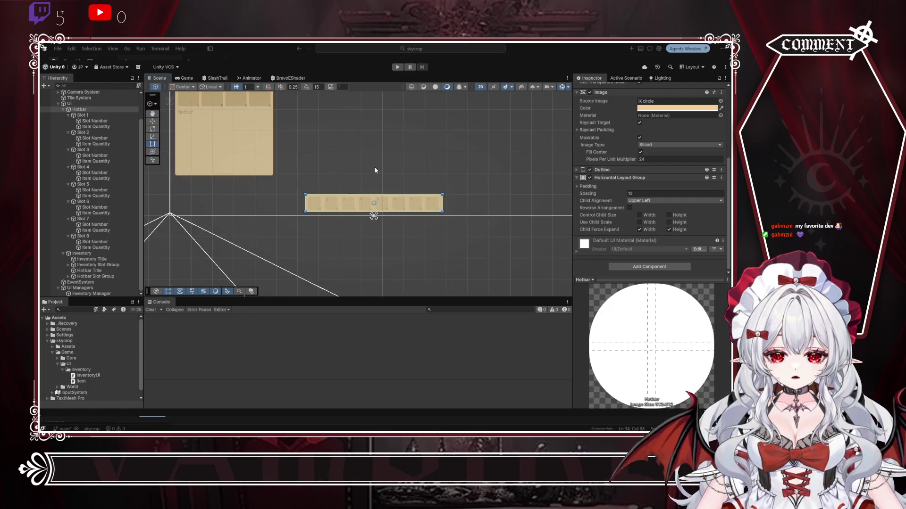
left_click_drag(375, 166, 385, 224)
scroll(409, 260, "up", 3)
left_click_drag(409, 260, 408, 215)
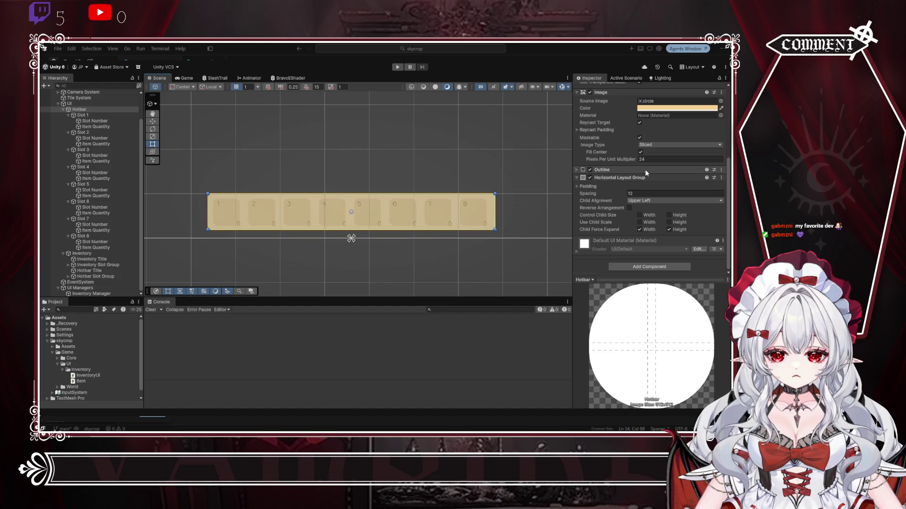
double_click(638, 191)
type("8")
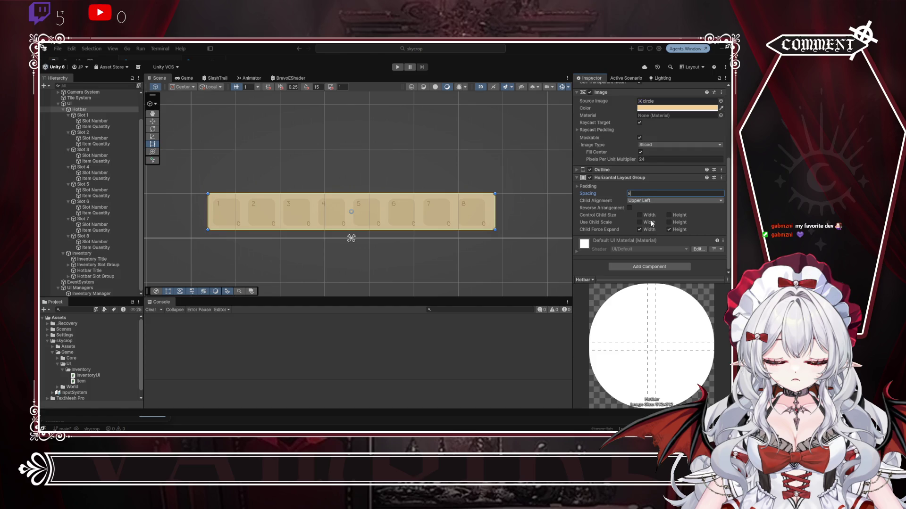
key("Tab")
key("Down")
key("Down")
key("Down")
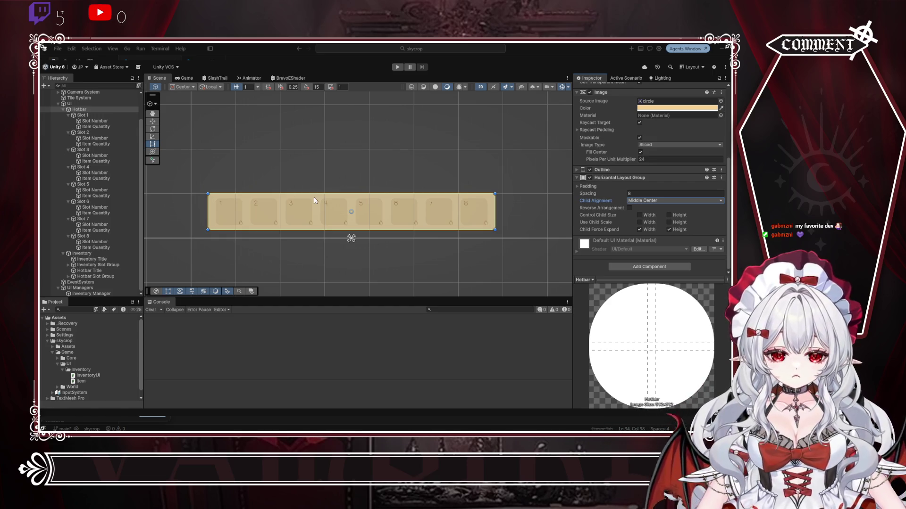
scroll(316, 200, "down", 2)
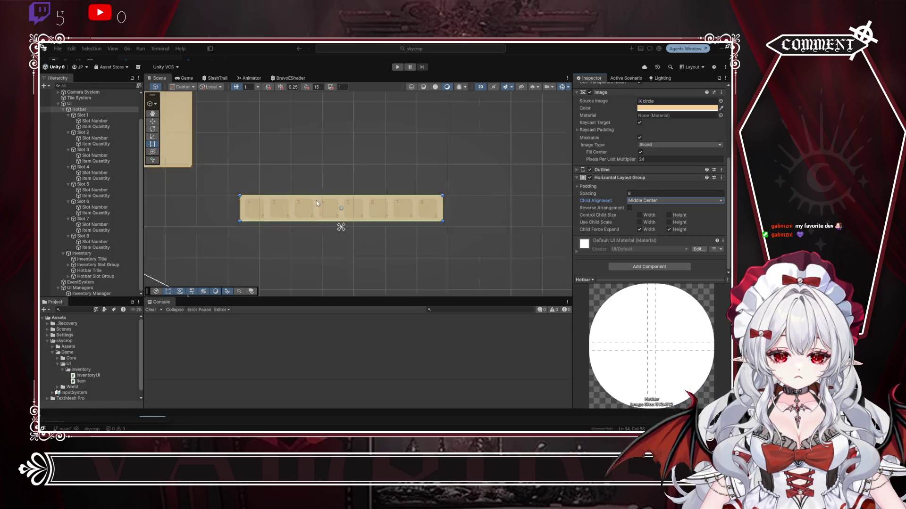
scroll(316, 200, "down", 2)
left_click_drag(396, 203, 449, 202)
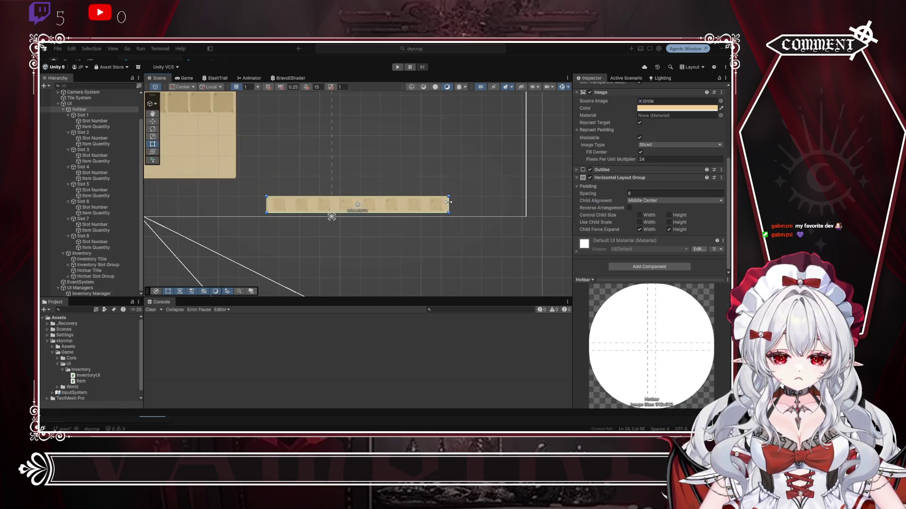
key("ctrl+z")
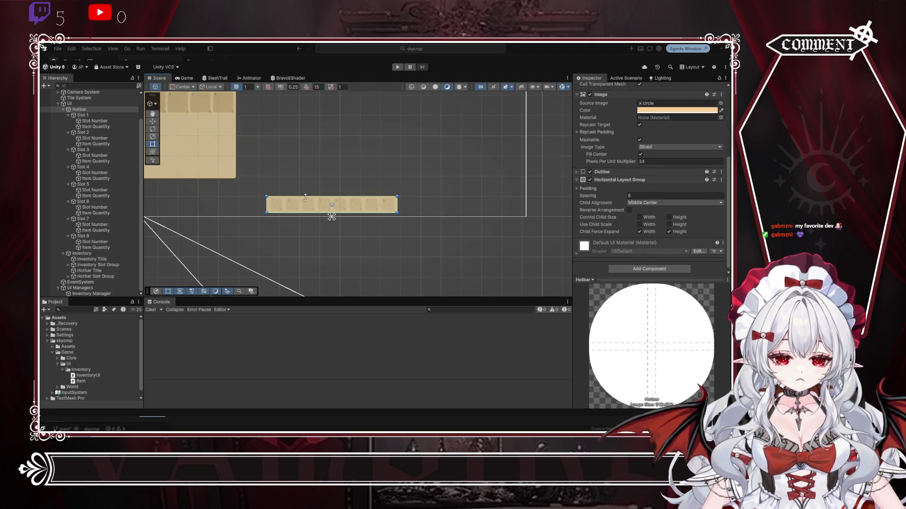
scroll(306, 197, "up", 3)
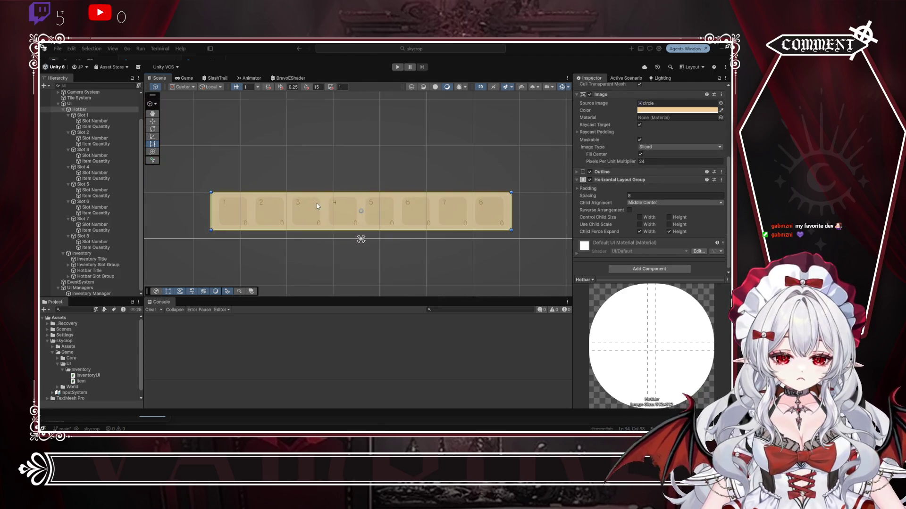
Step: Select hotbar Slot 1 through Slot 8 together
left_click(83, 115)
left_click(238, 200)
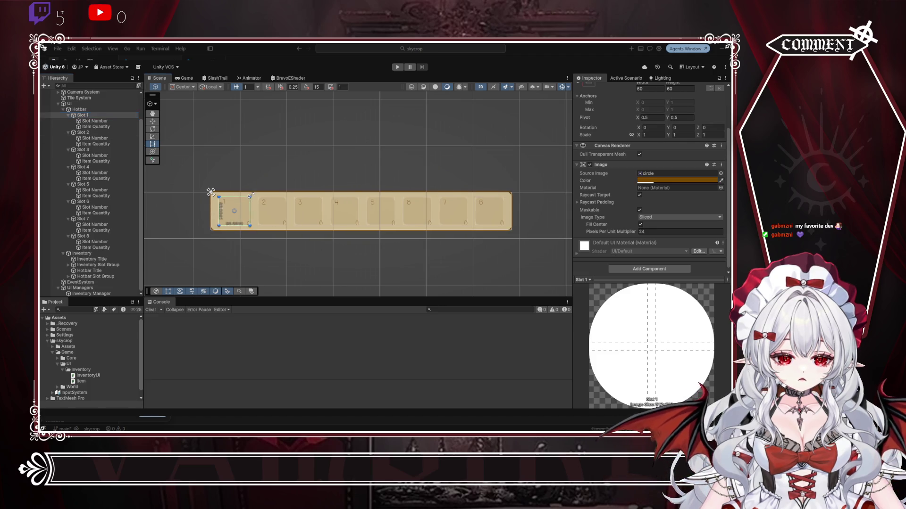
left_click(91, 134, "ctrl")
left_click(88, 148, "ctrl")
left_click(91, 167, "ctrl")
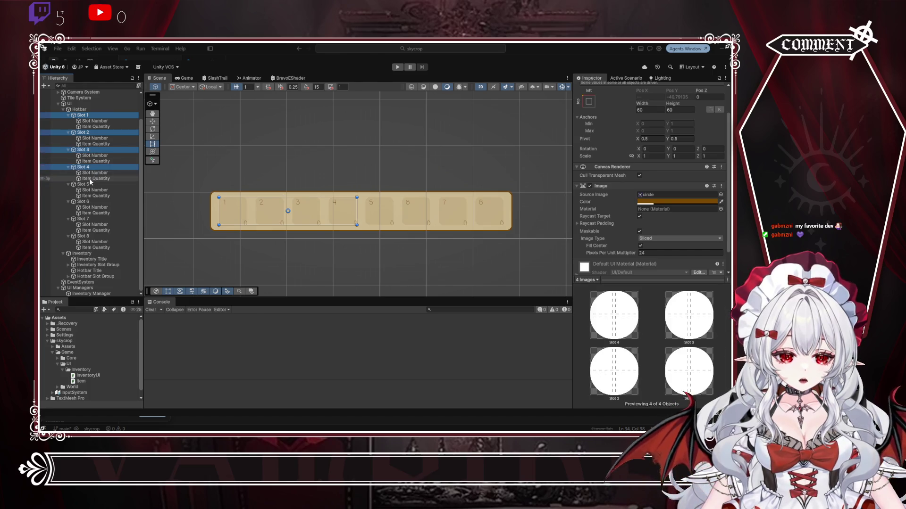
left_click(89, 184, "ctrl")
left_click(90, 202, "ctrl")
left_click(89, 219, "ctrl")
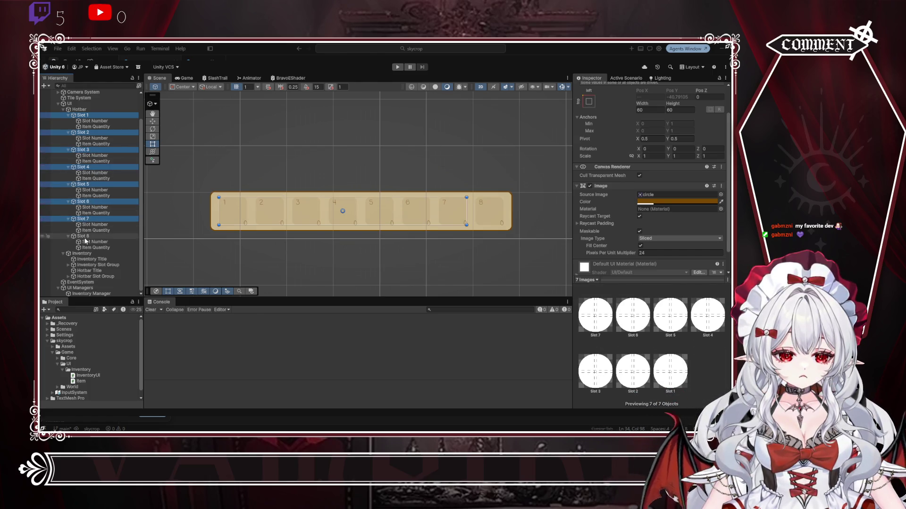
left_click(84, 236, "ctrl")
Step: Resize the eight selected hotbar slots to a width of 70 and reselect the UI canvas
scroll(623, 126, "up", 2)
left_click(648, 144)
type("80")
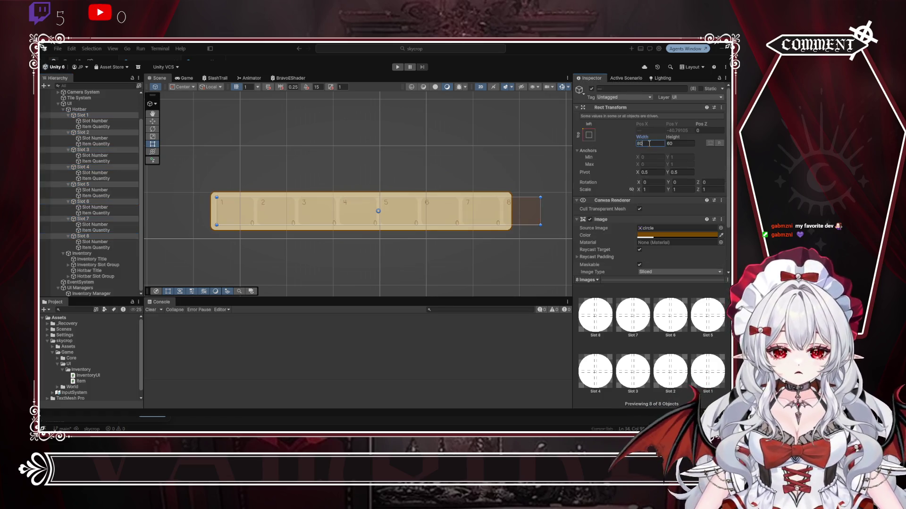
type("80")
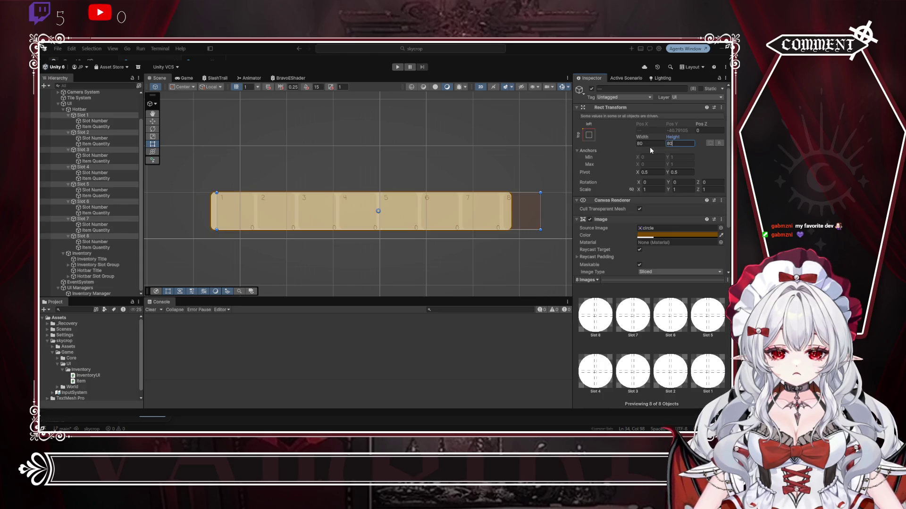
key("Tab")
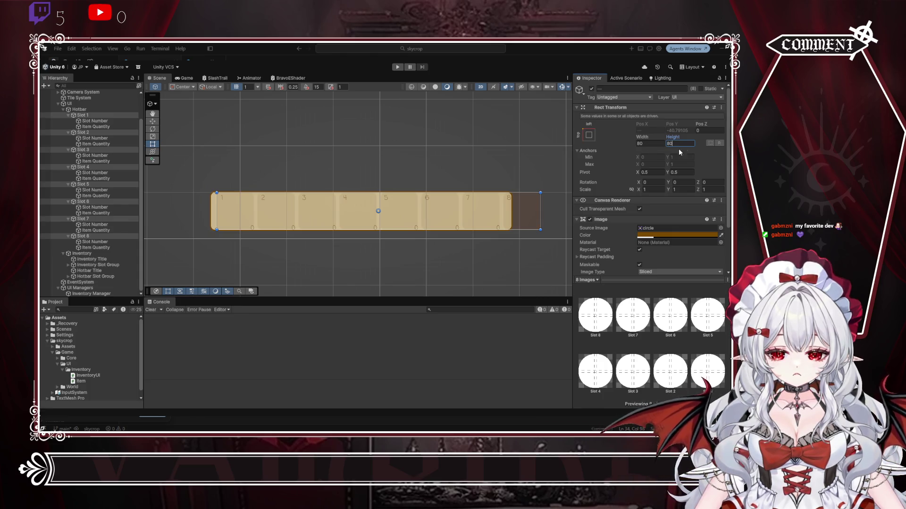
key("Left")
scroll(447, 166, "down", 5)
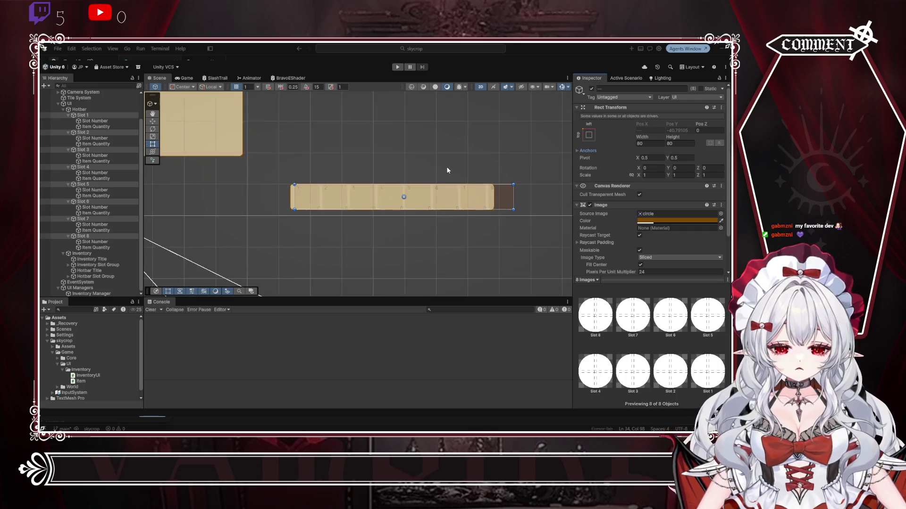
key("f")
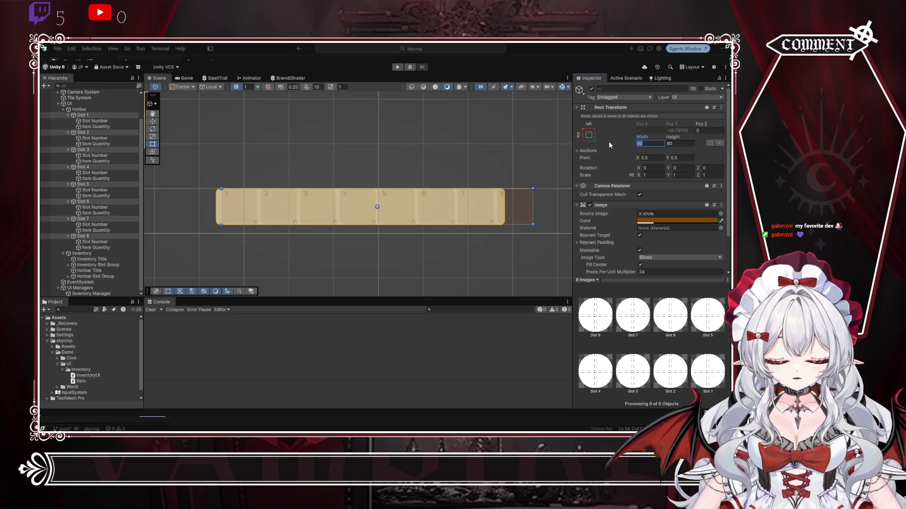
type("770")
key("Return")
type("70")
key("Tab")
type("70")
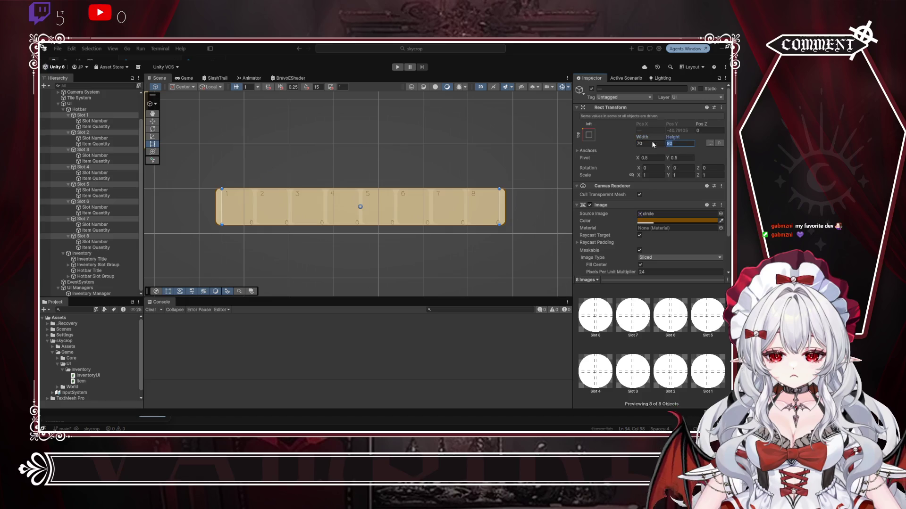
left_click(530, 230)
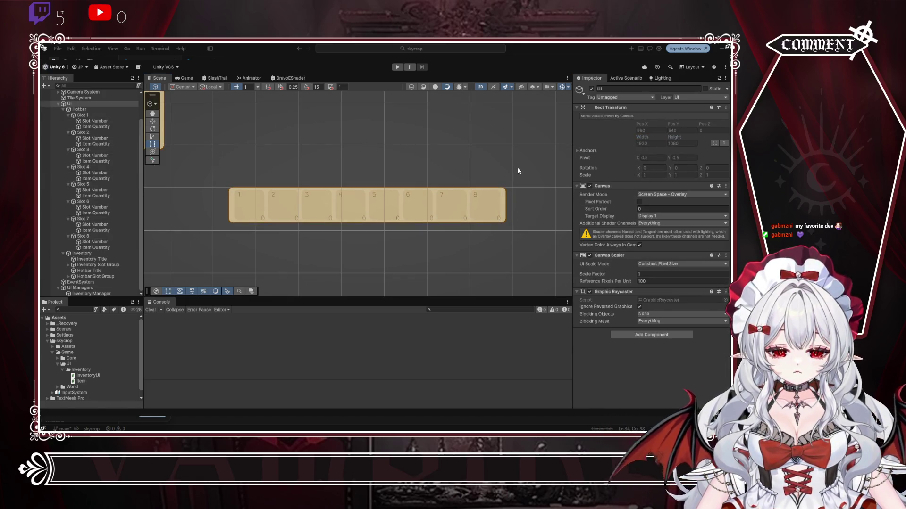
Step: Pan the scene view to the hotbar and do a quick play-mode test of the layout
scroll(517, 169, "down", 2)
scroll(522, 153, "down", 3)
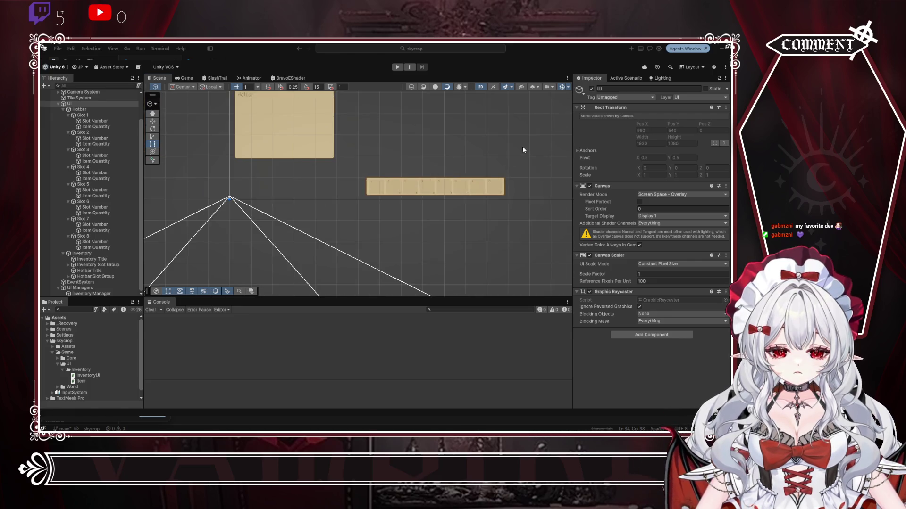
left_click_drag(522, 150, 471, 191)
scroll(471, 190, "up", 2)
key("ctrl+p")
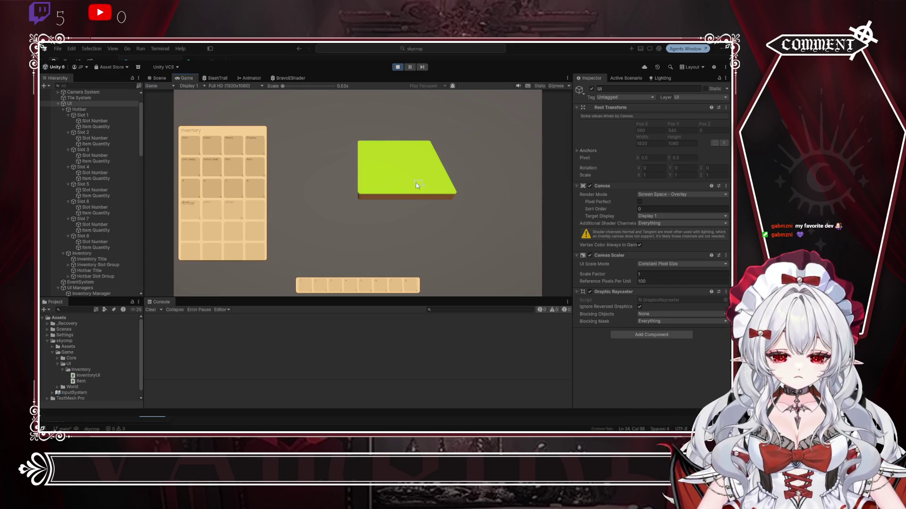
key("ctrl+p")
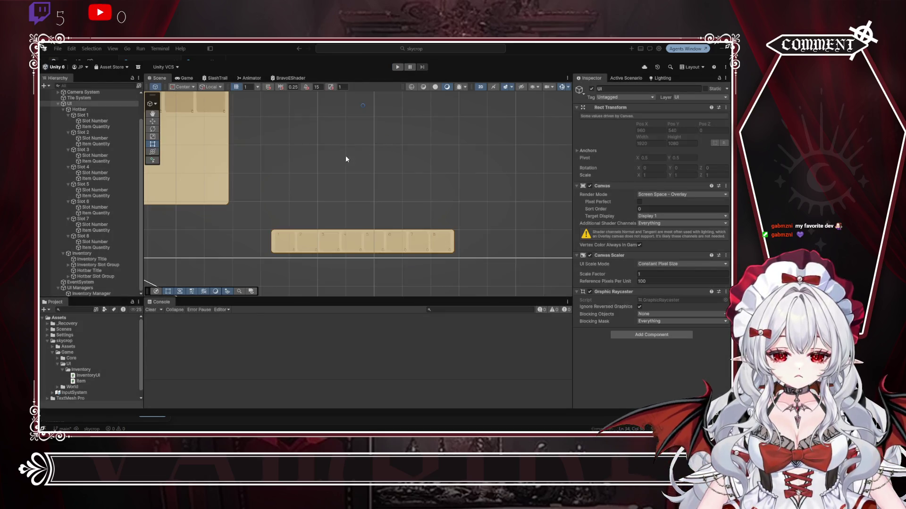
Step: Adjust the Hotbar's Control Child Size width and height toggles and narrow the bar from its right side
left_click(79, 110)
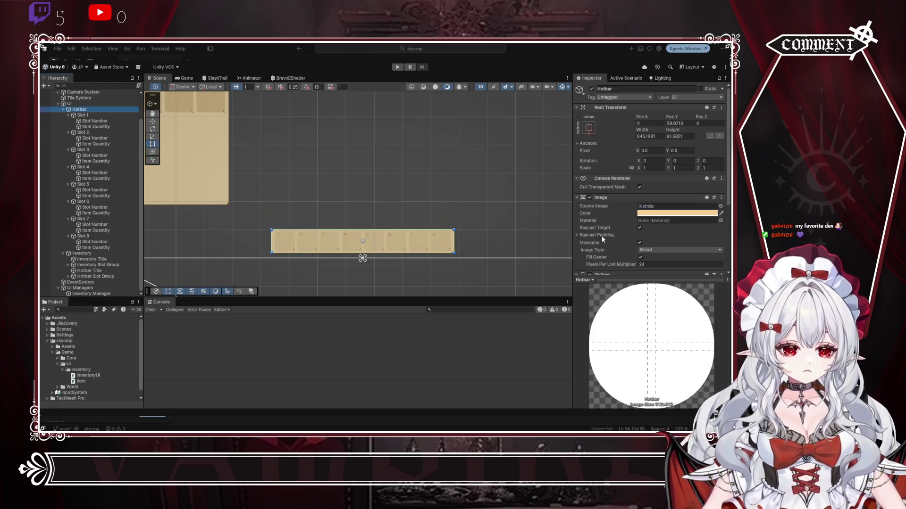
scroll(610, 238, "down", 3)
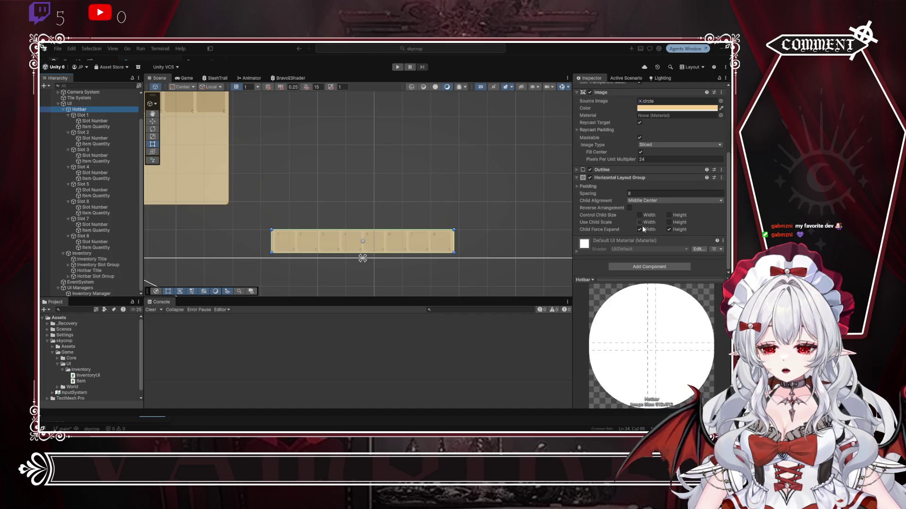
left_click(639, 216)
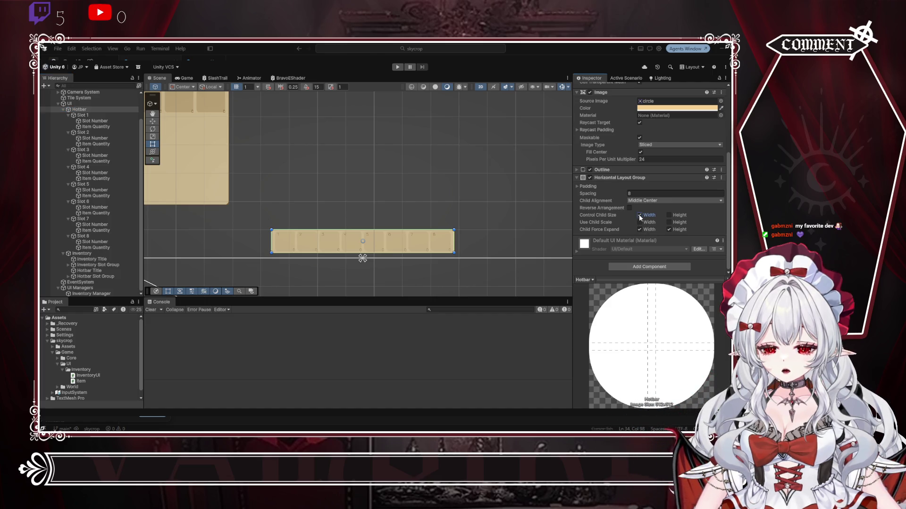
left_click(669, 216)
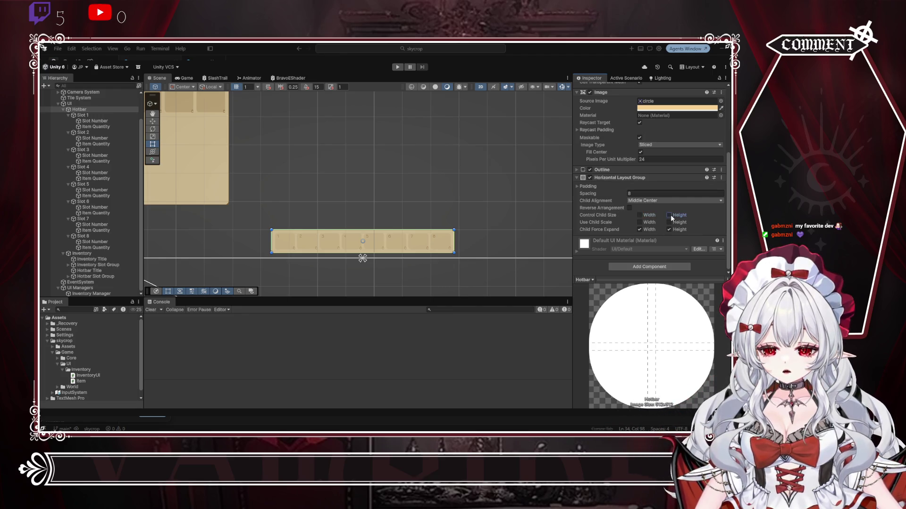
left_click_drag(392, 229, 393, 193)
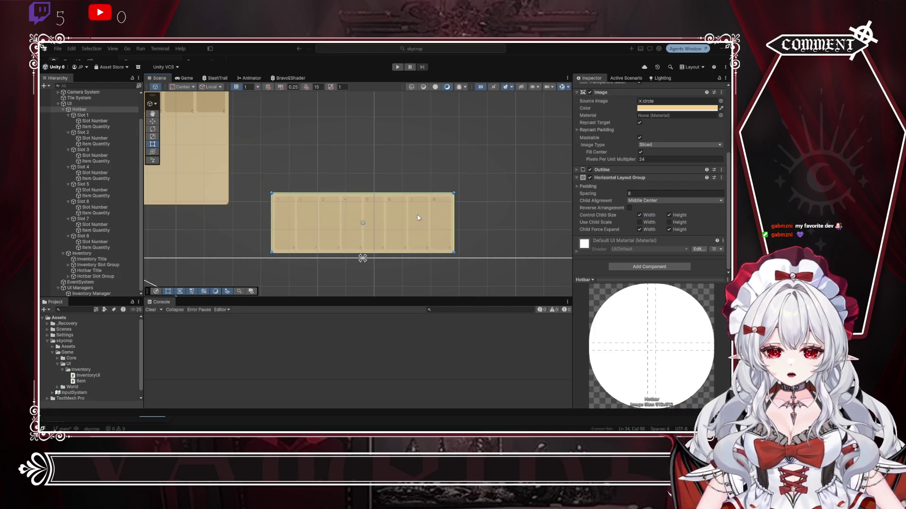
key("ctrl+z")
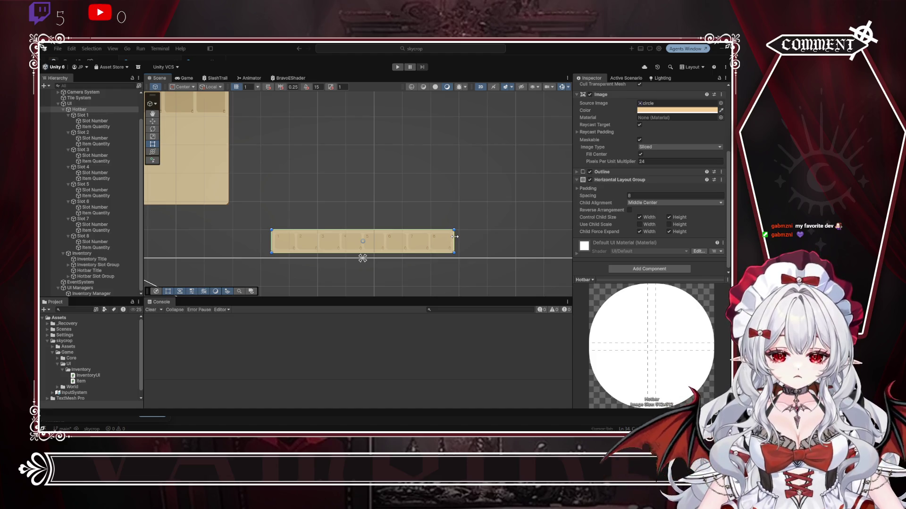
mouse_move(455, 236)
left_mouse_down()
mouse_move(419, 235)
mouse_move(457, 219)
mouse_move(476, 228)
mouse_move(443, 239)
left_mouse_up()
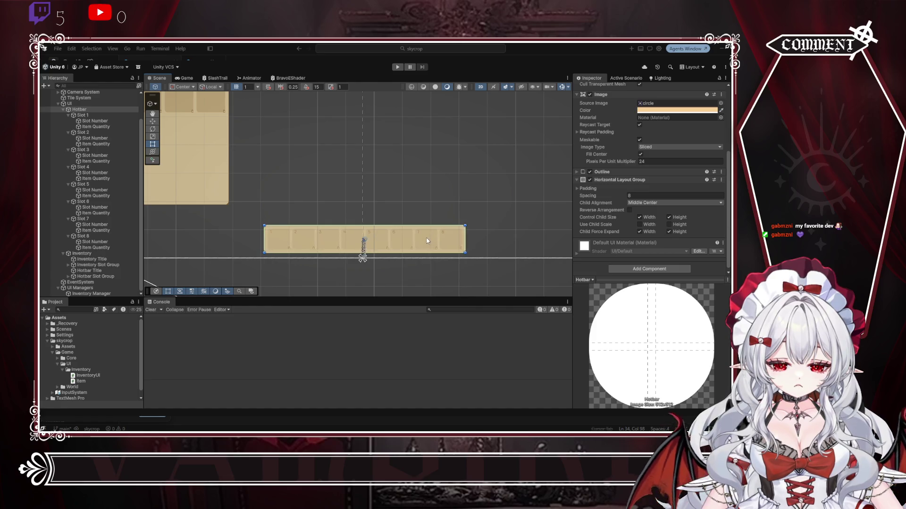
Step: Preview the trimmed hotbar in a play-mode run, then collapse the Hotbar's children in the Hierarchy
left_click(444, 286)
scroll(454, 165, "down", 3)
left_click(398, 67)
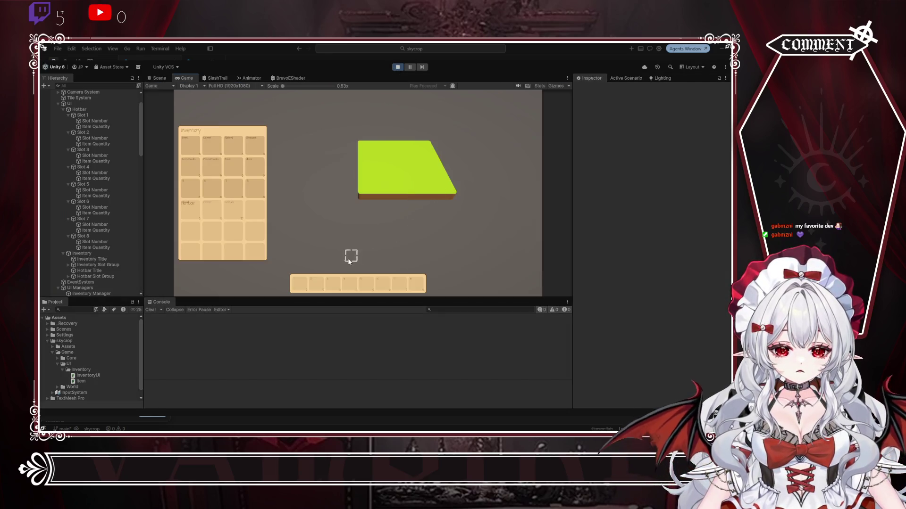
left_click(397, 67)
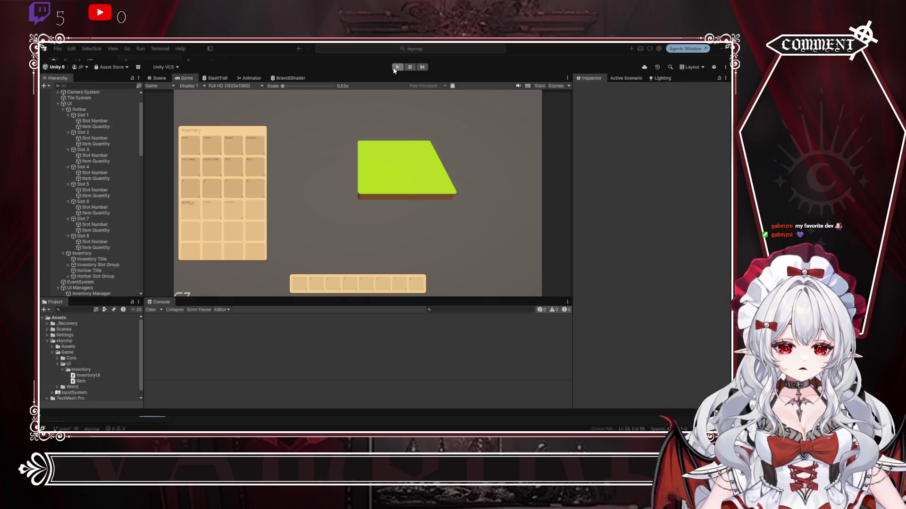
left_click(63, 109)
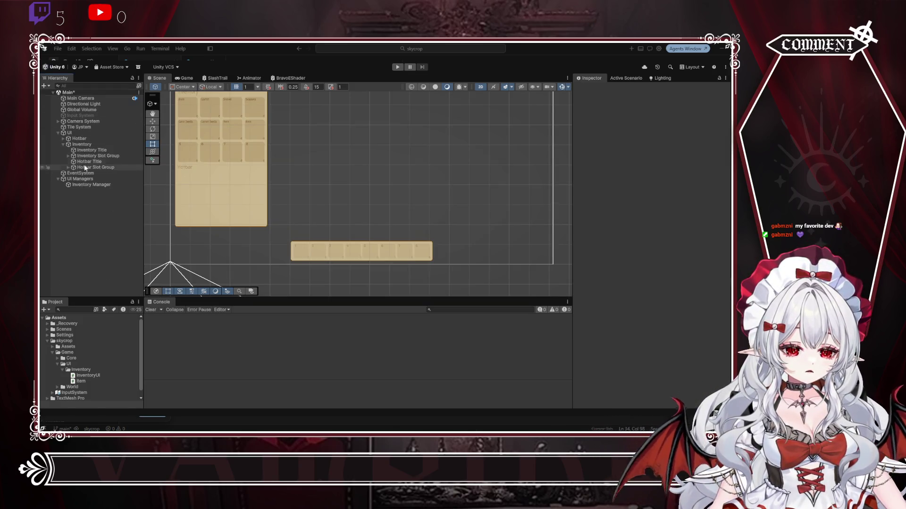
Step: Delete Slots 9 to 12 from the Hotbar Slot Group
left_click(69, 167)
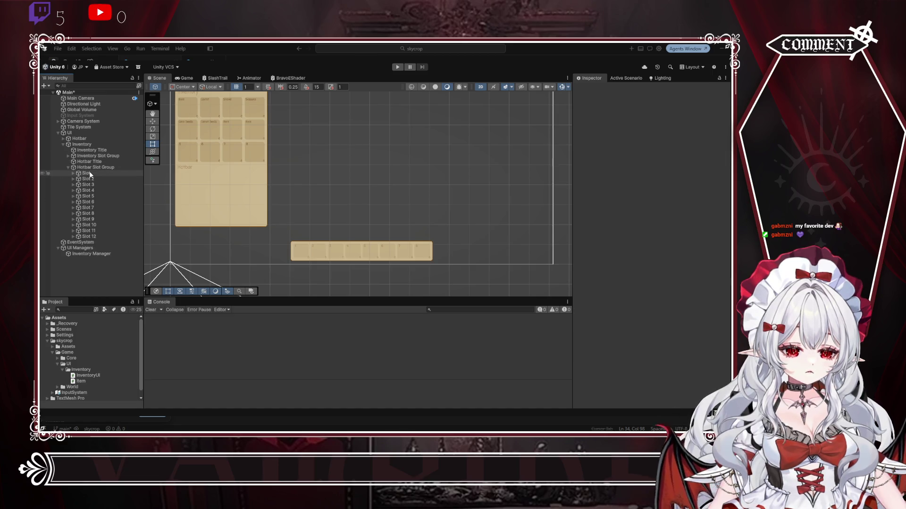
left_click(94, 236)
left_click(94, 221, "shift")
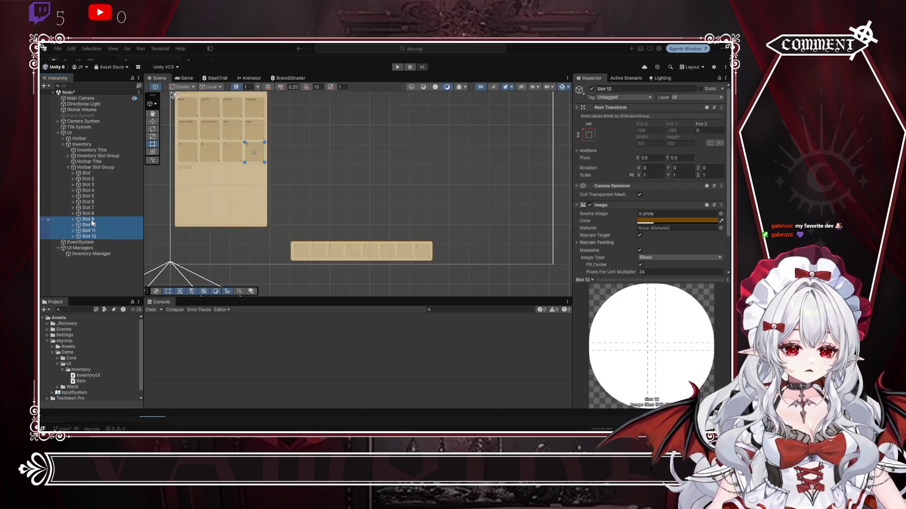
key("Delete")
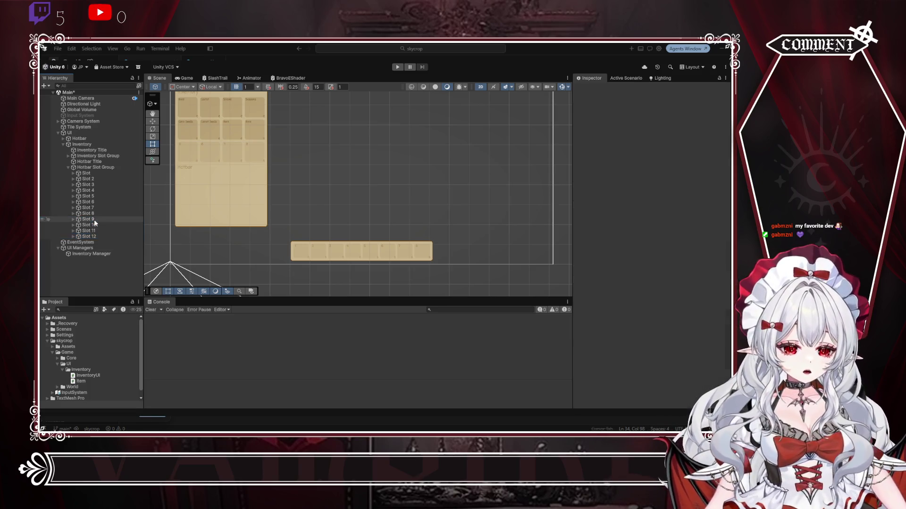
Step: Delete Slots 2 through 12 from the Inventory Slot Group
left_click(87, 214)
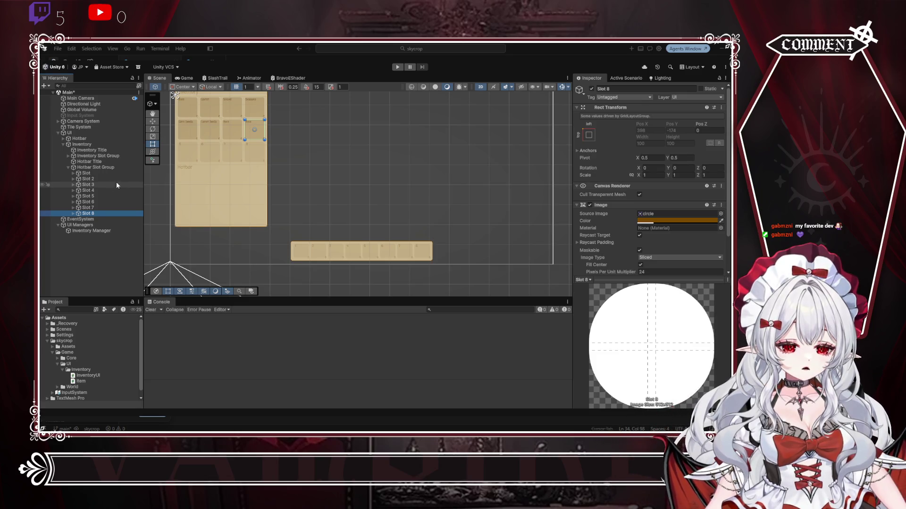
left_click(68, 156)
left_click(88, 167)
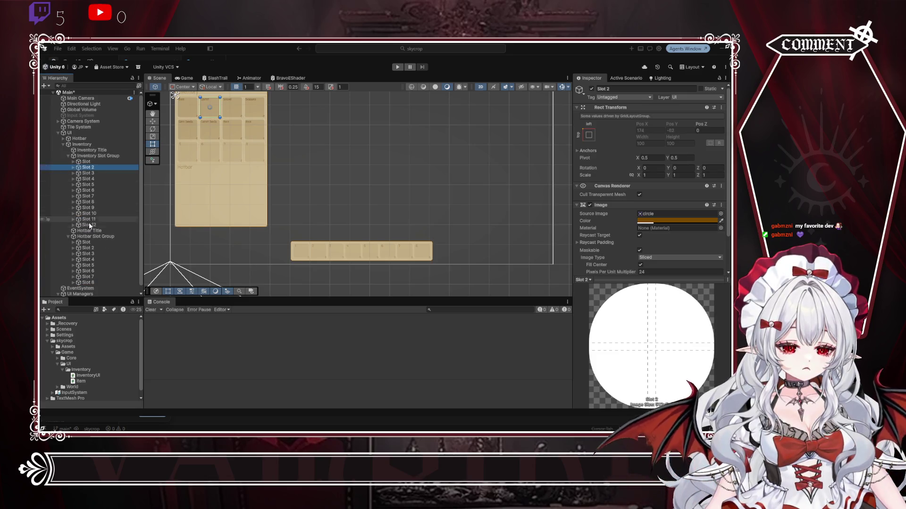
left_click(89, 225, "shift")
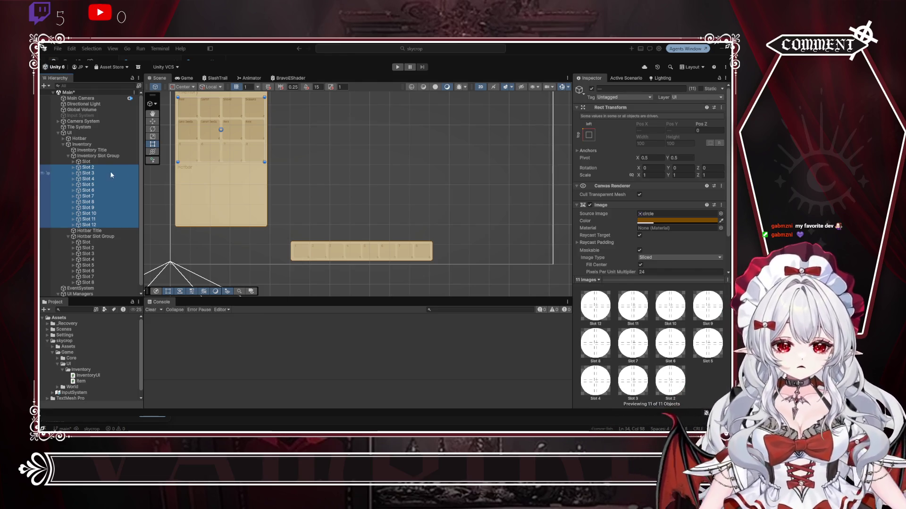
key("Delete")
Step: Move the Hotbar Slot Group below the Hotbar title in the scene
left_click(95, 163)
left_click(95, 179)
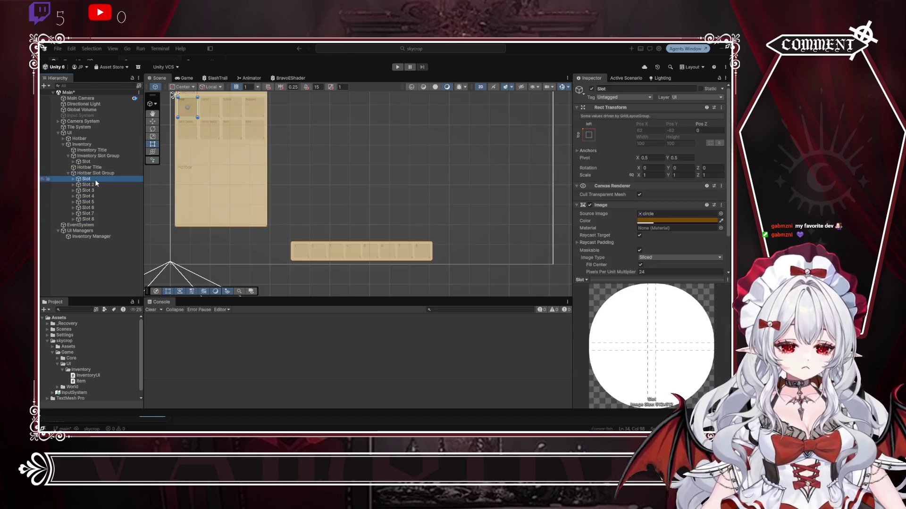
left_click(95, 173)
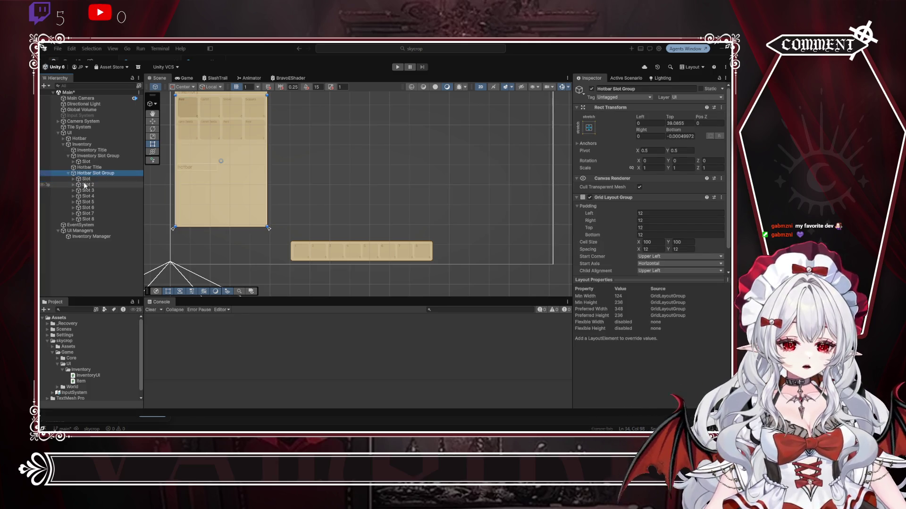
left_click(86, 179)
left_click(92, 220, "shift")
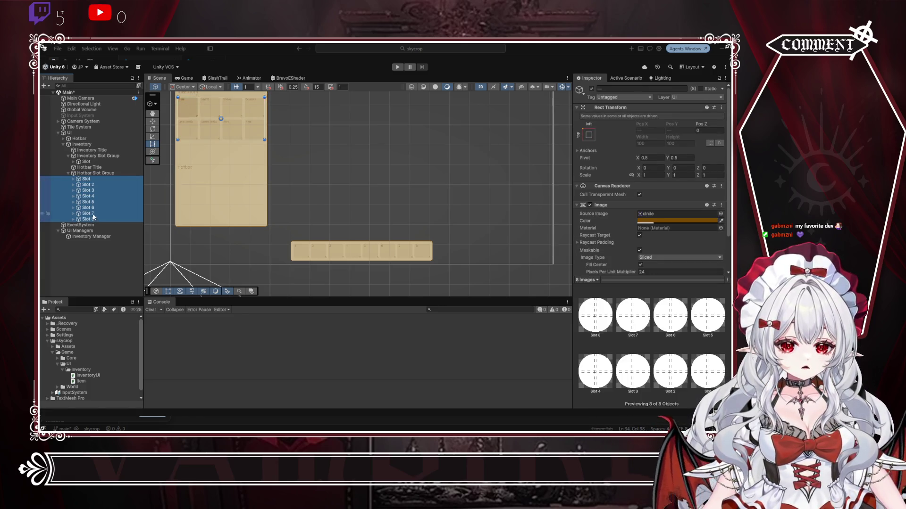
scroll(256, 233, "up", 3)
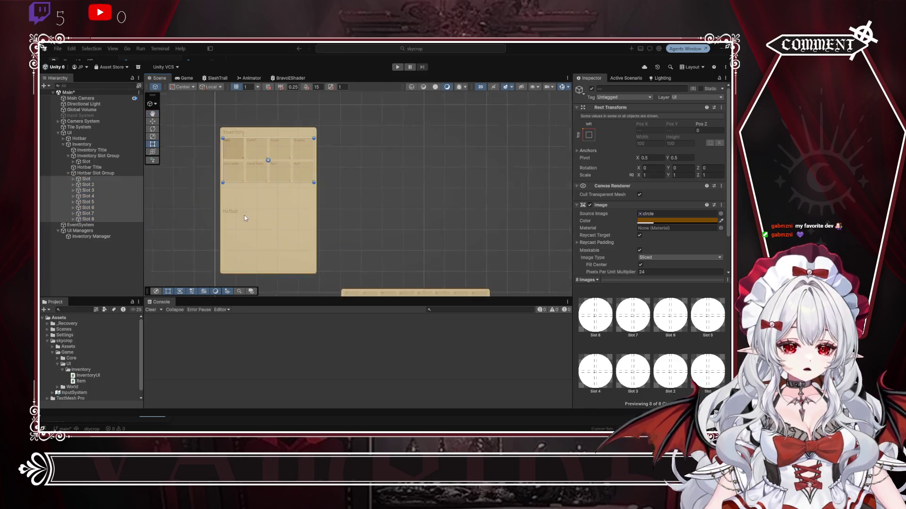
left_click(97, 173)
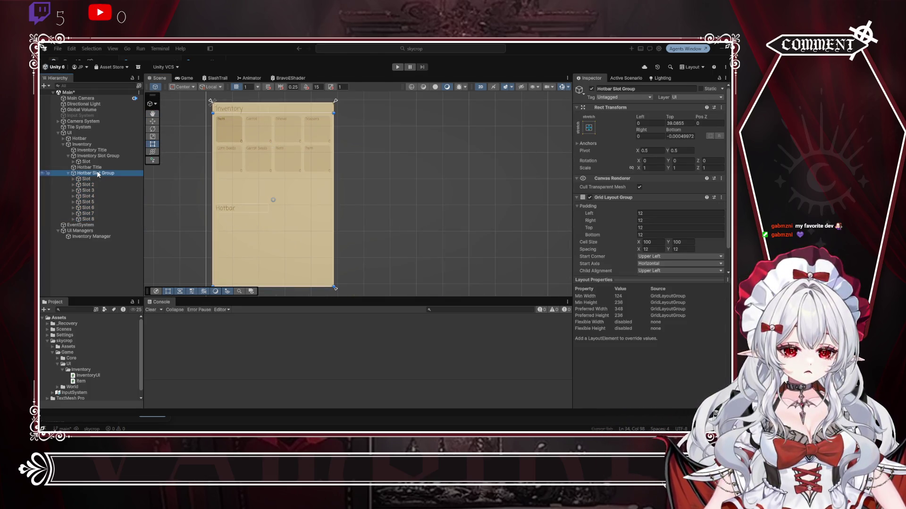
left_click_drag(285, 113, 284, 213)
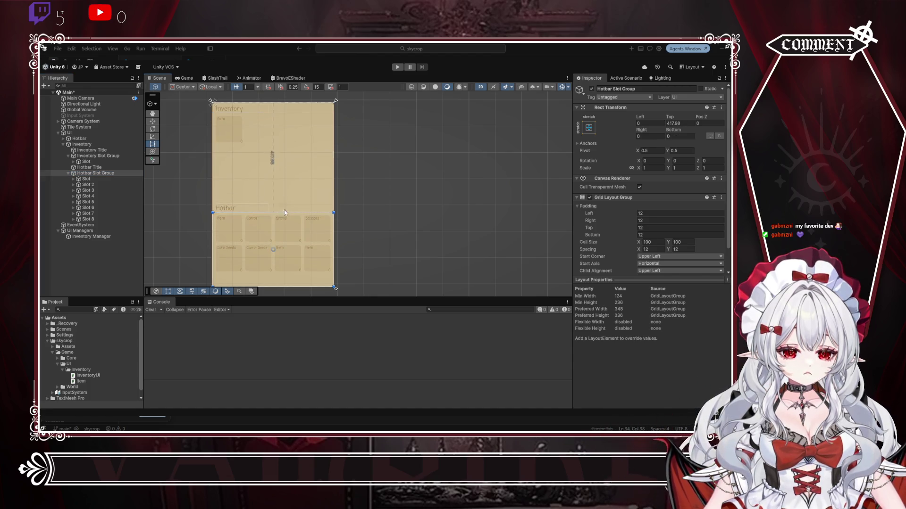
left_click(401, 159)
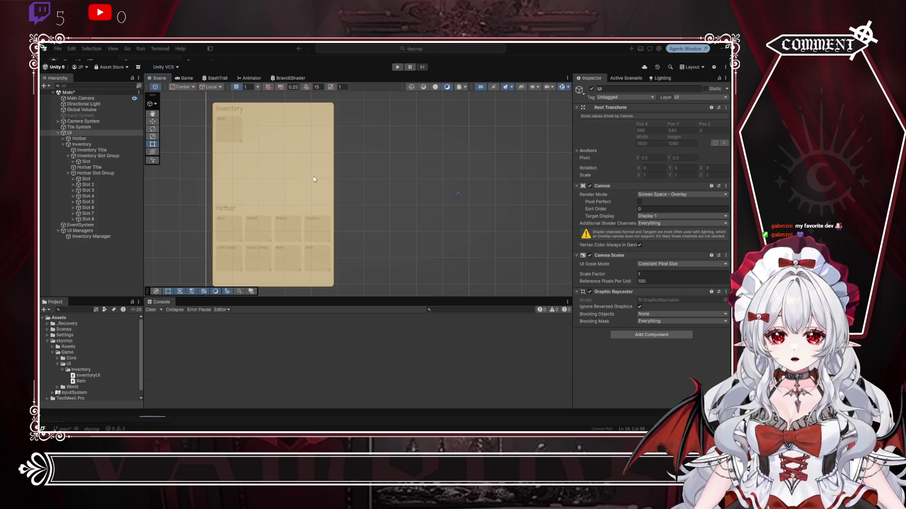
Step: Delete hotbar Slots 2 to 8 and inspect the Inventory Manager's inventory settings
left_click(89, 179)
left_click(93, 185)
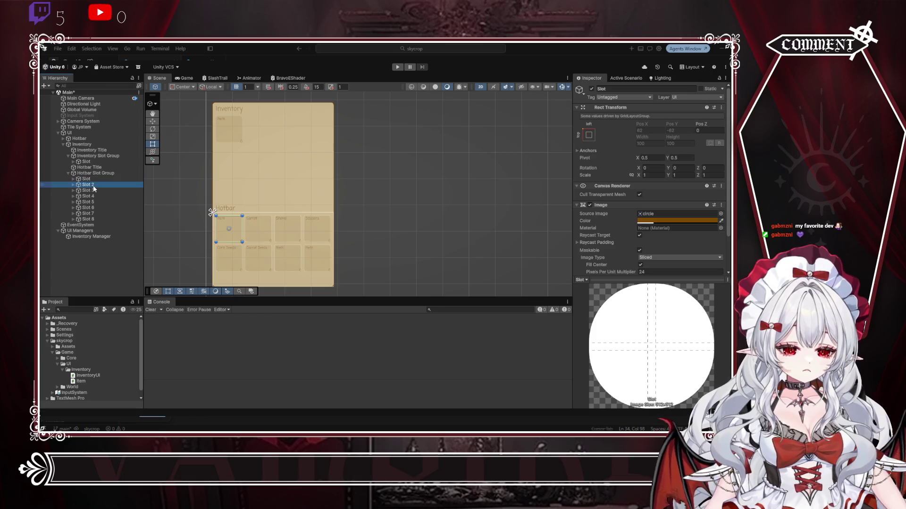
left_click(93, 219, "shift")
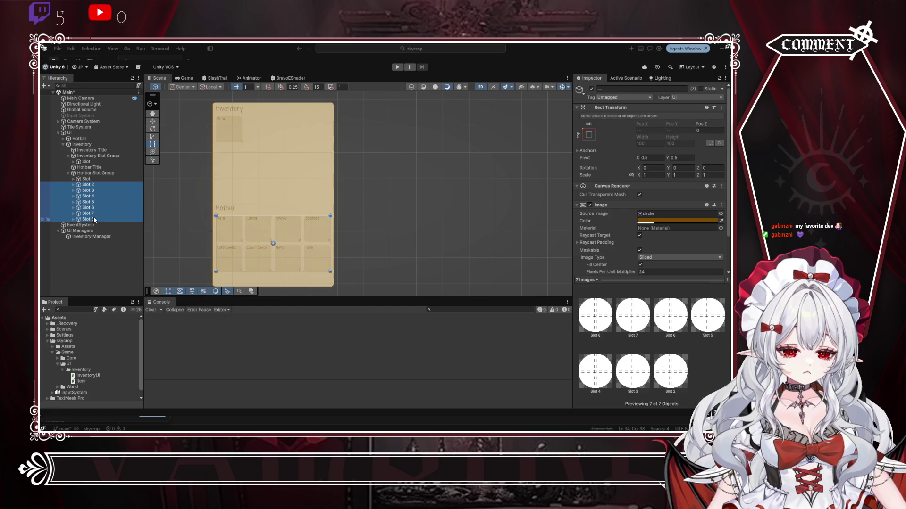
key("Delete")
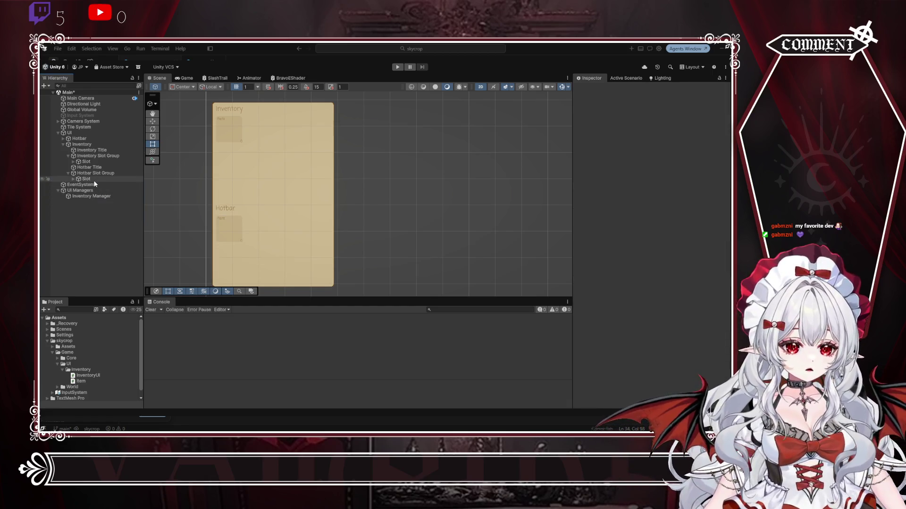
left_click(92, 173)
left_click(92, 196)
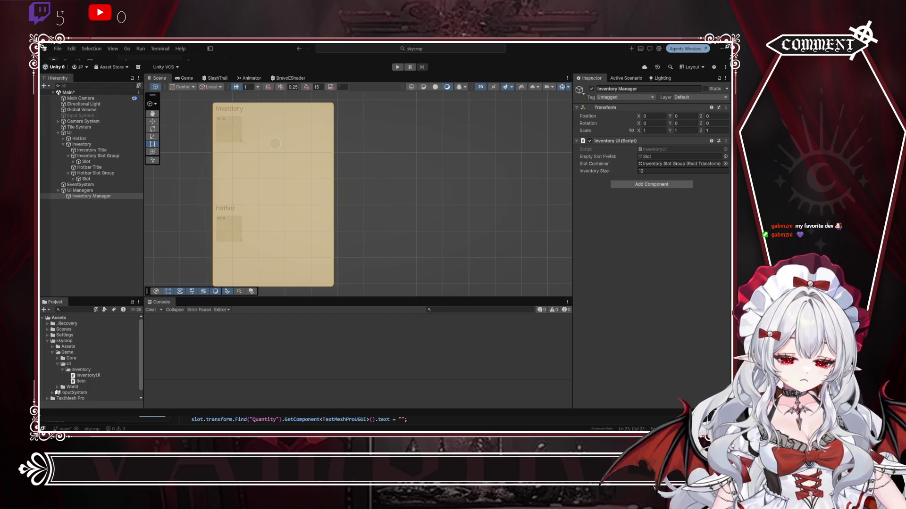
Step: Select the slot-filling lines in the inventory script, then clear the selection
scroll(226, 420, "down", 2)
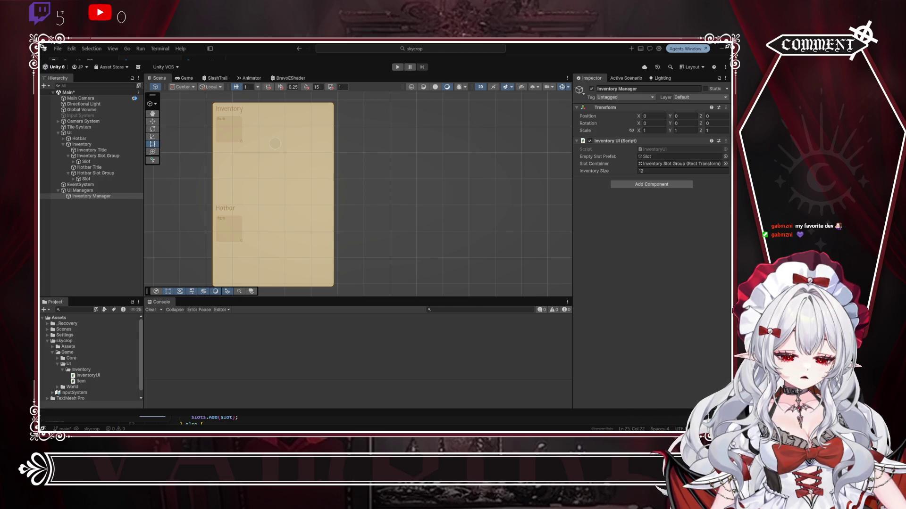
key("shift+Down")
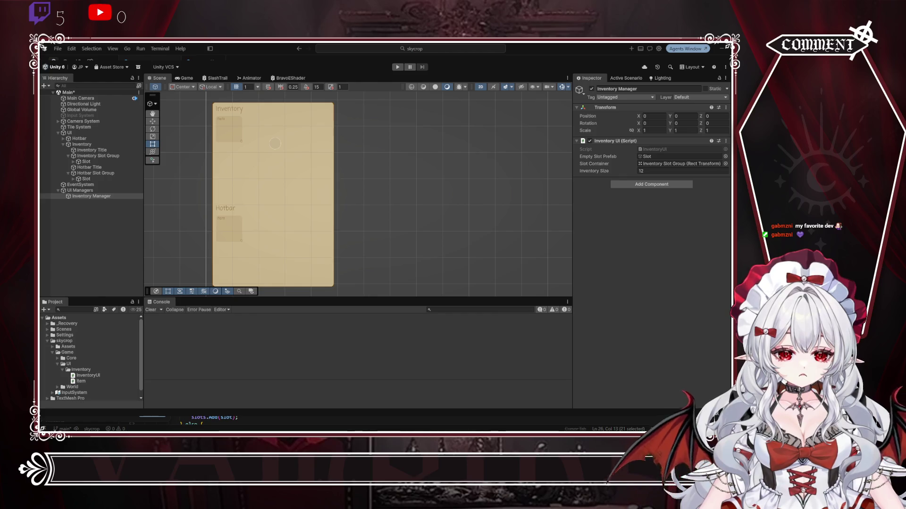
key("alt+Down")
key("alt+Down")
key("alt+Down")
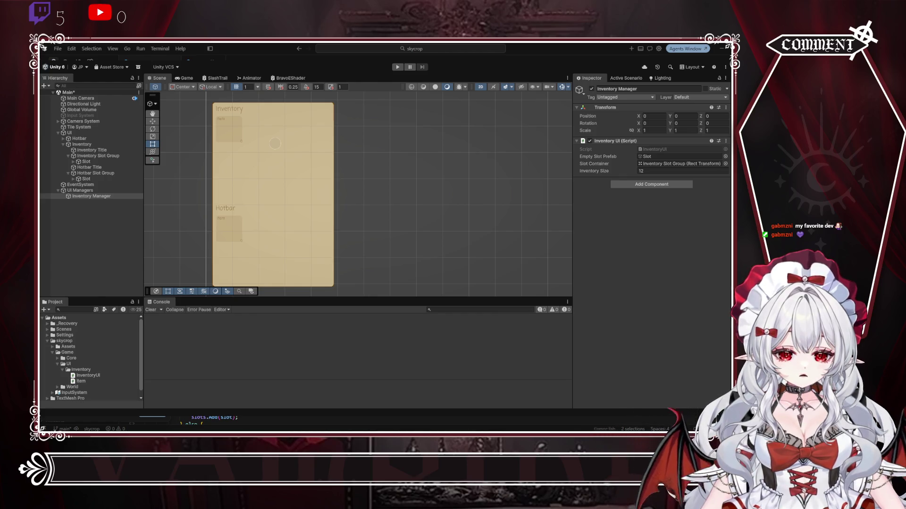
key("ctrl+z")
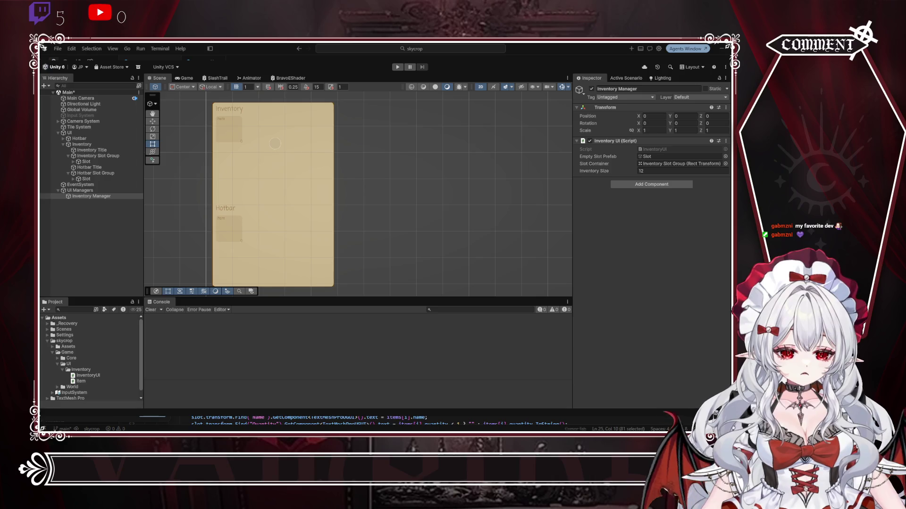
key("ctrl+z")
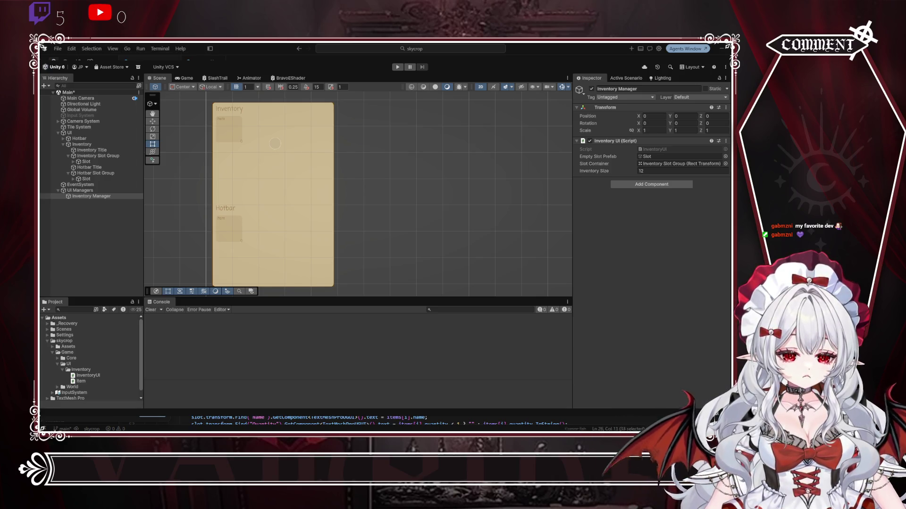
key("ctrl+z")
key("ctrl+z")
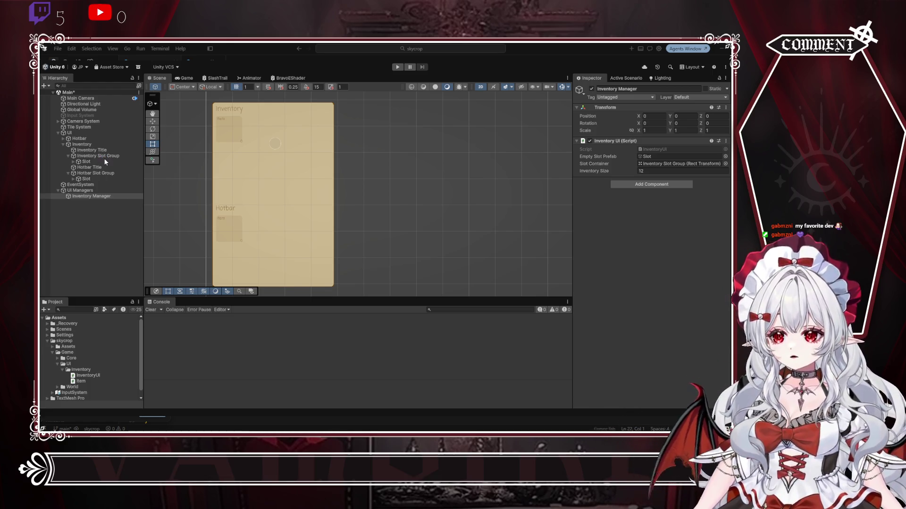
Step: Uncheck the active box of the Slot under Hotbar Slot Group
left_click(91, 196)
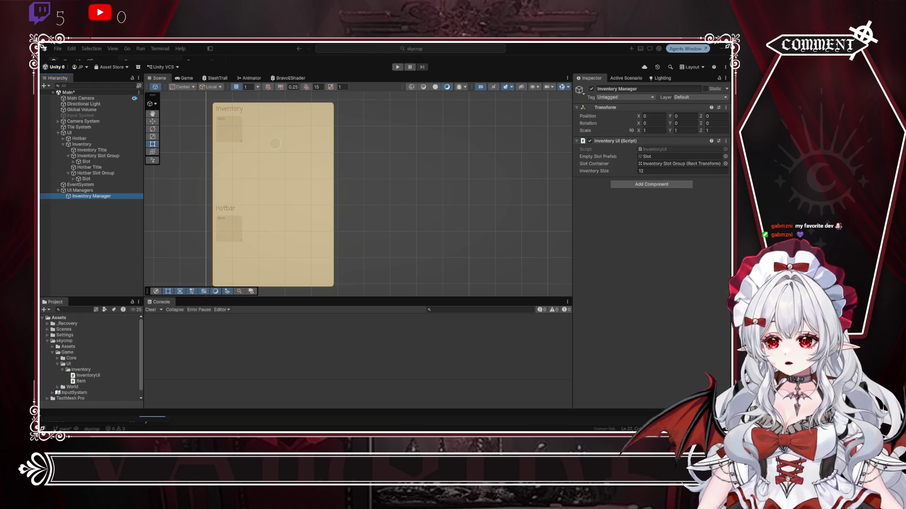
left_click(86, 179)
left_click(591, 89)
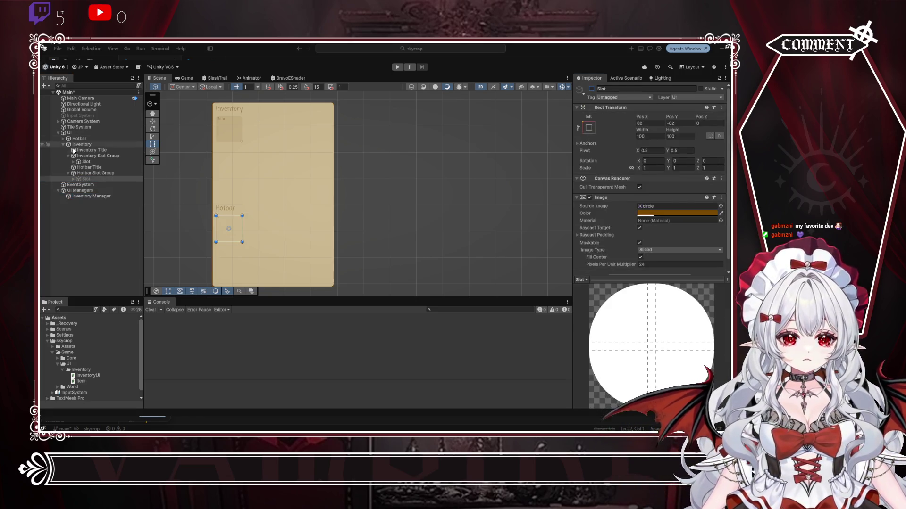
Step: Deactivate the Inventory Slot Group's template Slot and test-run to see the generated grid and hotbar
key("Up")
key("Up")
key("Up")
left_click(591, 89)
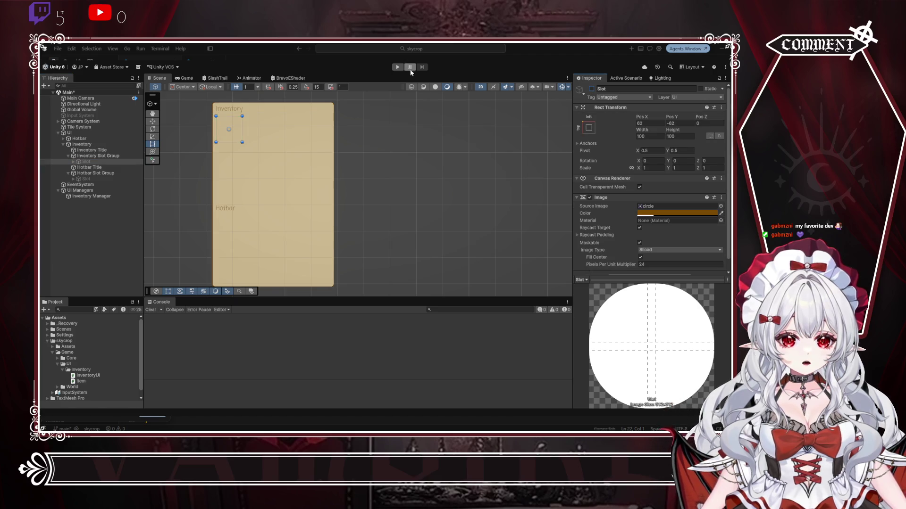
left_click(397, 69)
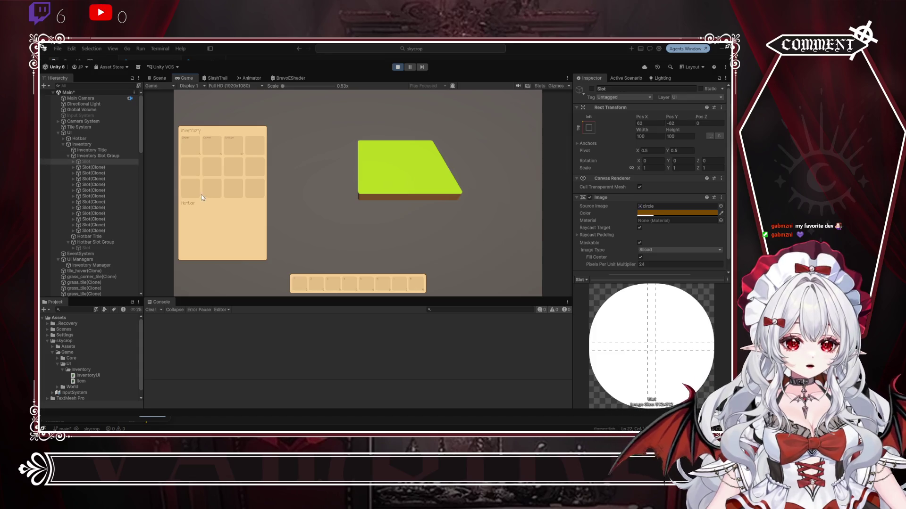
scroll(95, 202, "down", 2)
scroll(94, 202, "up", 2)
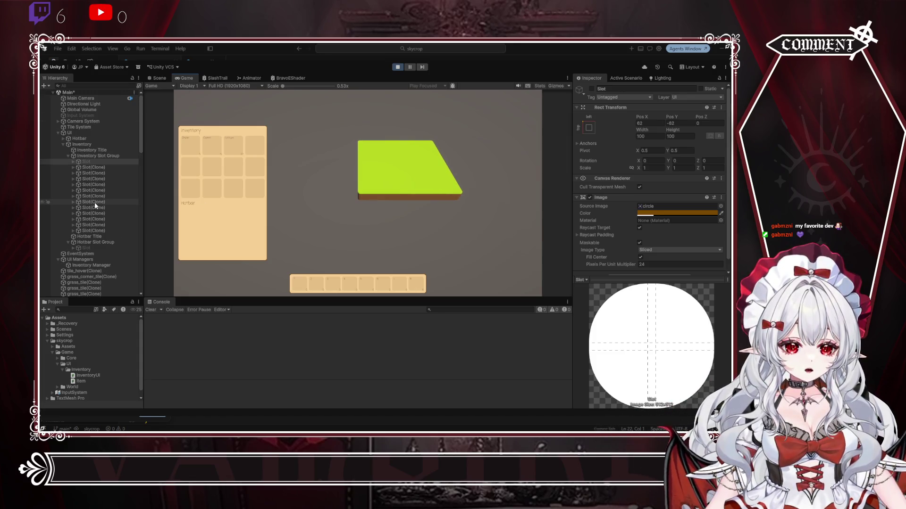
scroll(94, 201, "down", 2)
scroll(94, 202, "up", 2)
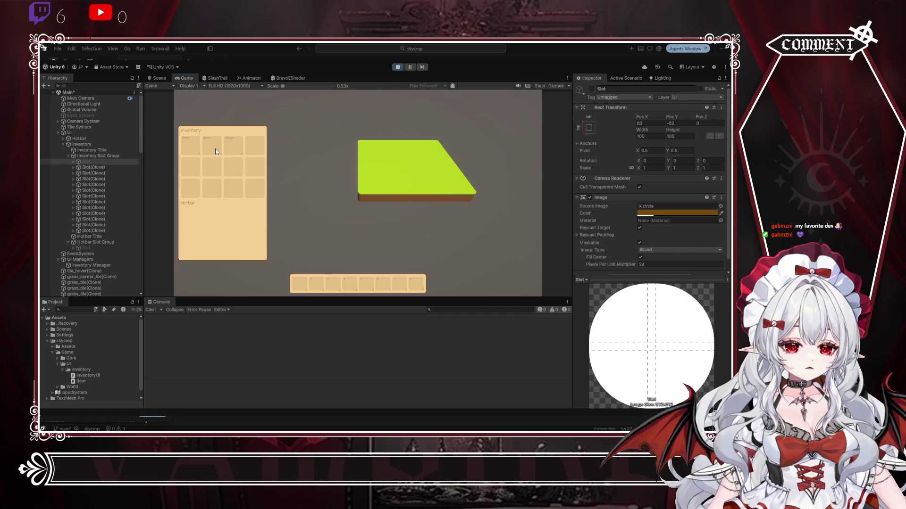
left_click(397, 67)
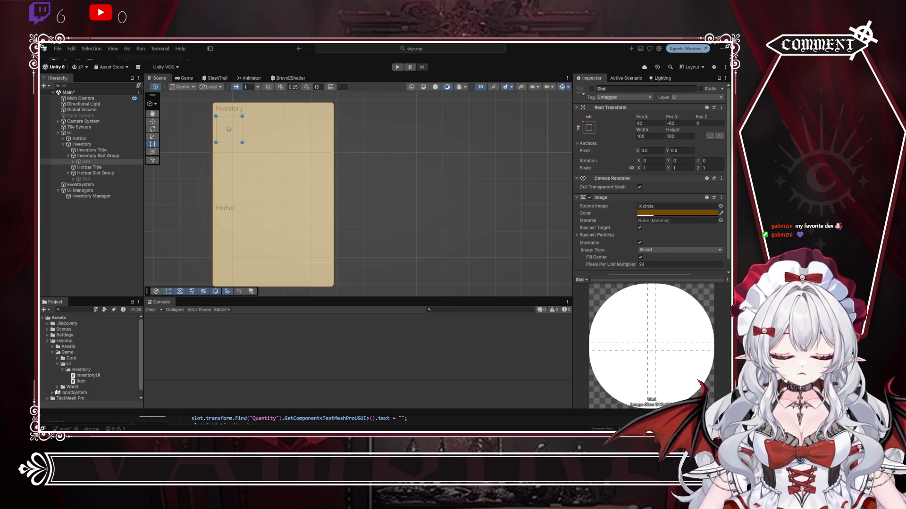
key("Return")
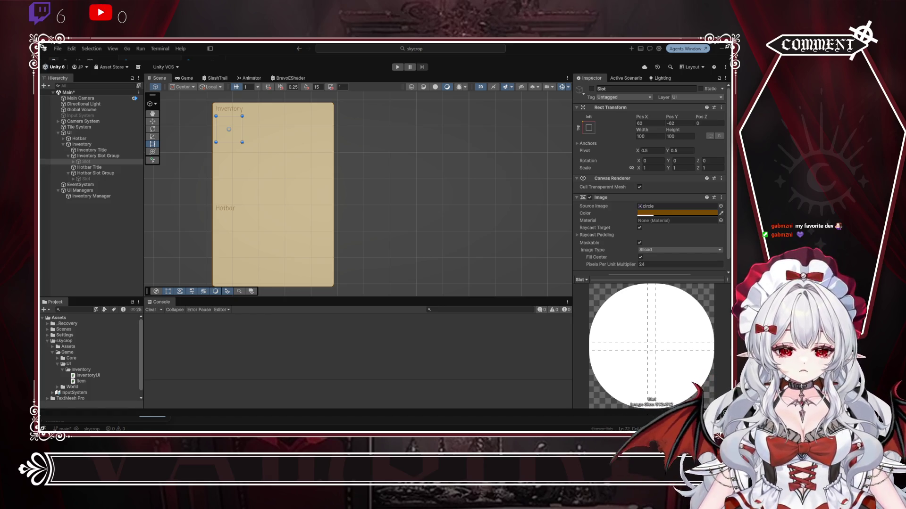
key("ctrl+d")
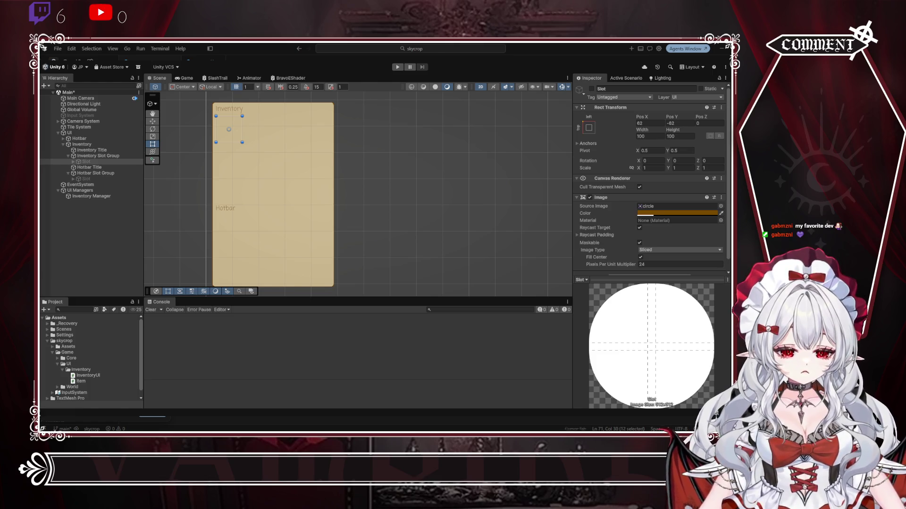
key("ctrl+shift+Right")
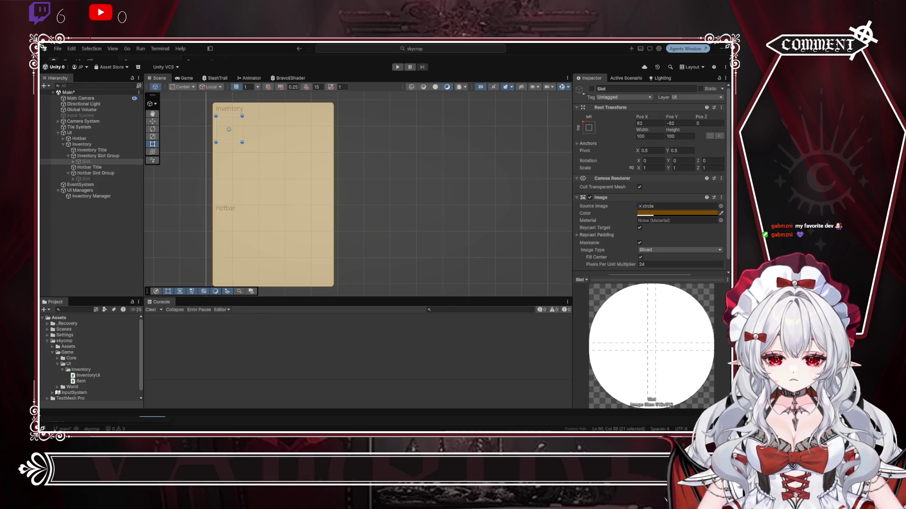
key("End")
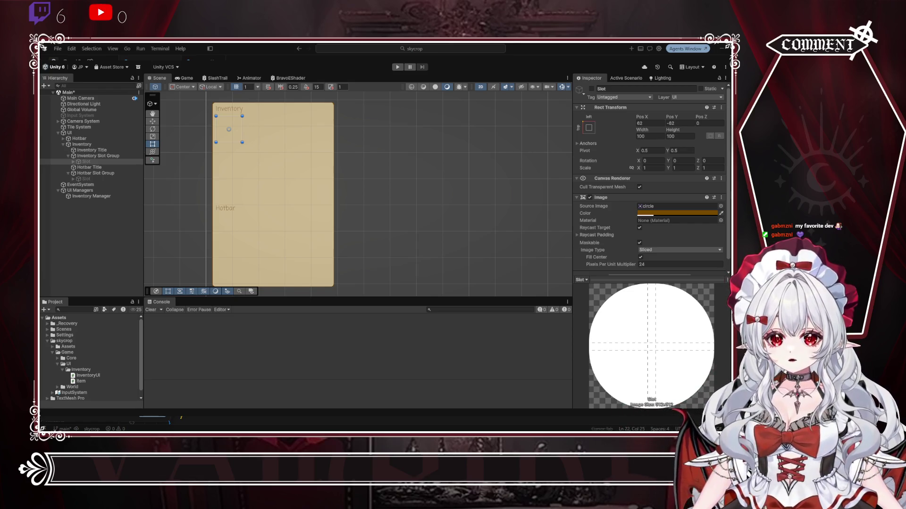
key("alt+Tab")
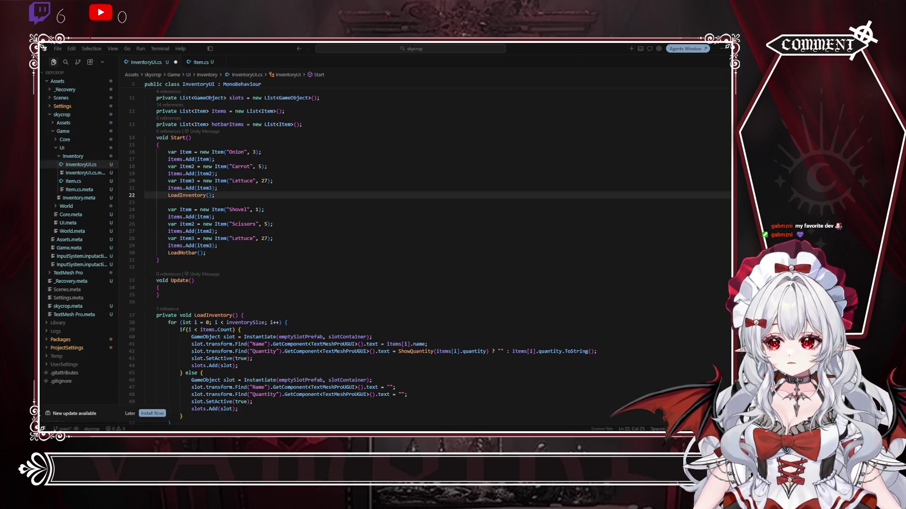
Step: Rename the third hotbar item from Lettuce to Seeds with quantity 16, and save
left_click(390, 224)
left_click(297, 202)
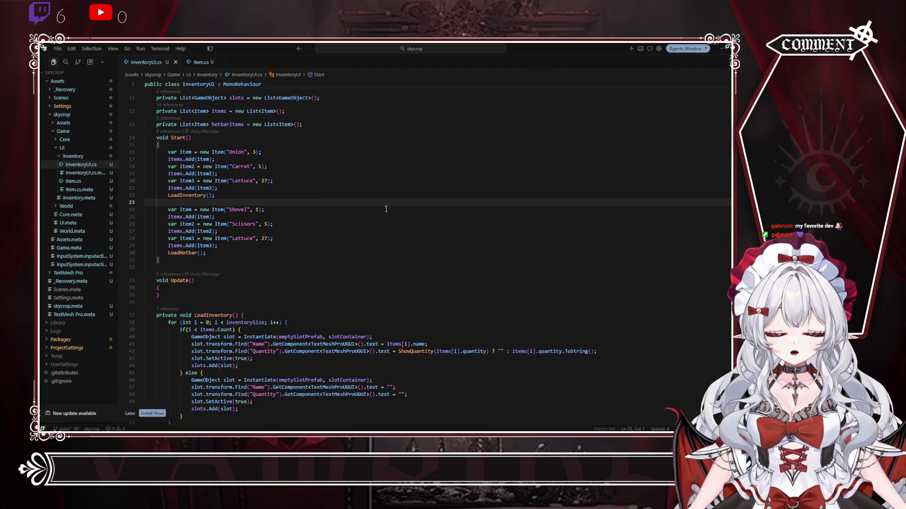
double_click(242, 238)
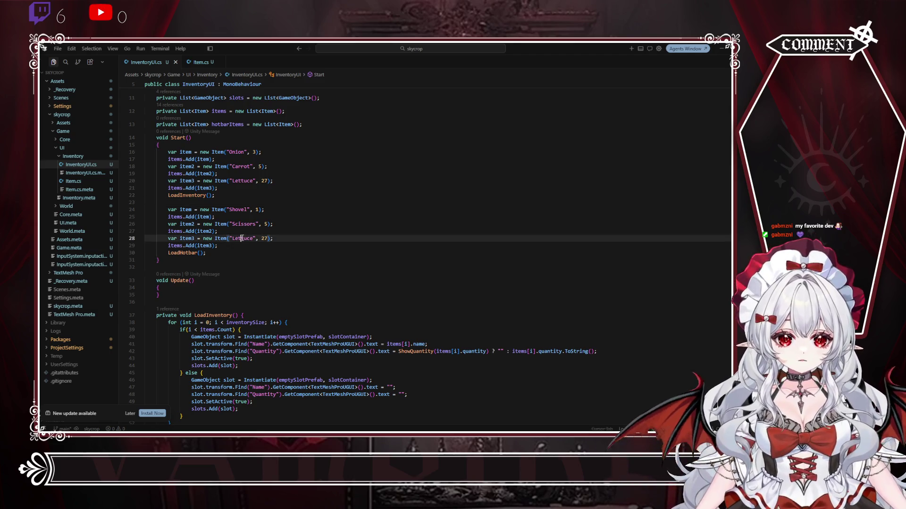
type("Seeds")
left_click(349, 228)
double_click(259, 238)
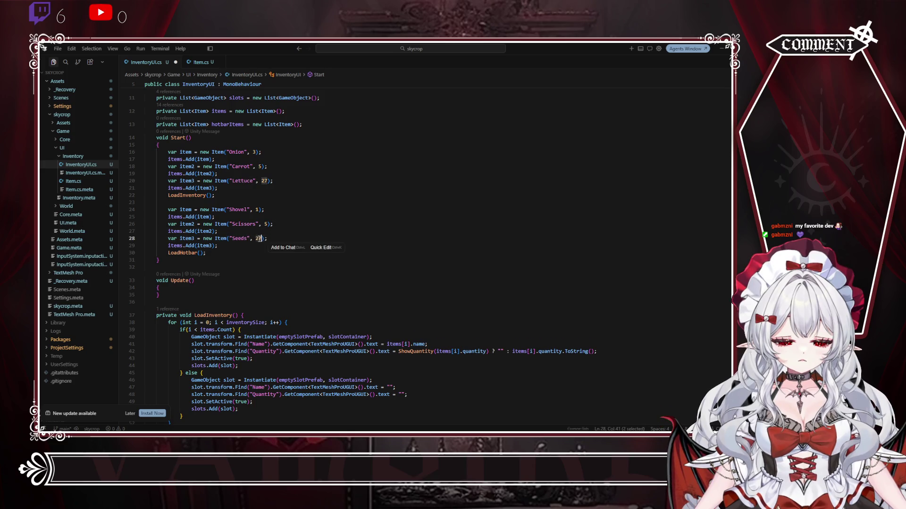
type("16")
key("ctrl+s")
Step: Change the Scissors item's quantity from 5 to 1
left_click(311, 217)
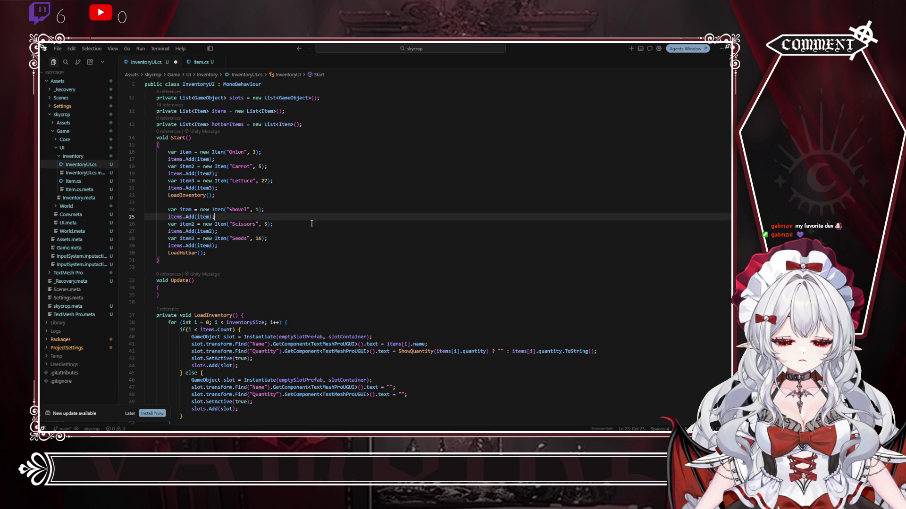
double_click(266, 224)
type("1")
left_click(324, 231)
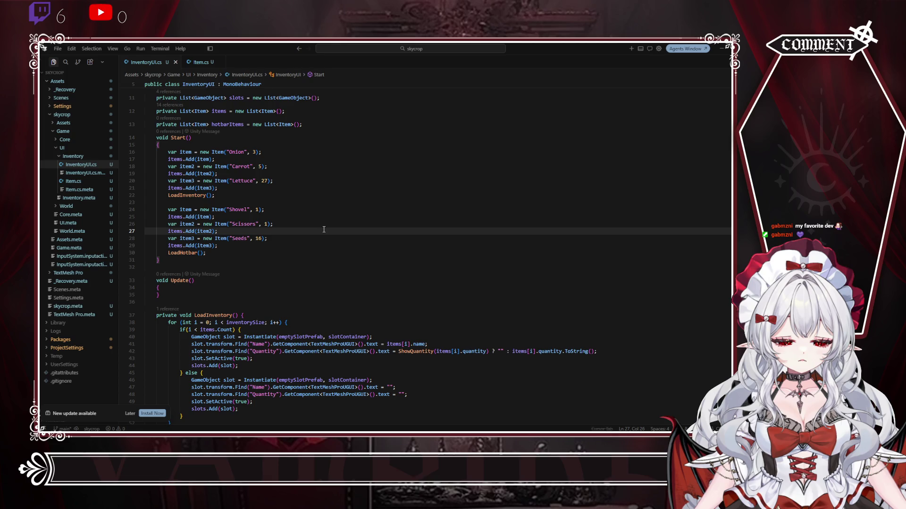
Step: Replace every items reference in LoadHotbar with hotbarItems and save the script
scroll(324, 230, "down", 10)
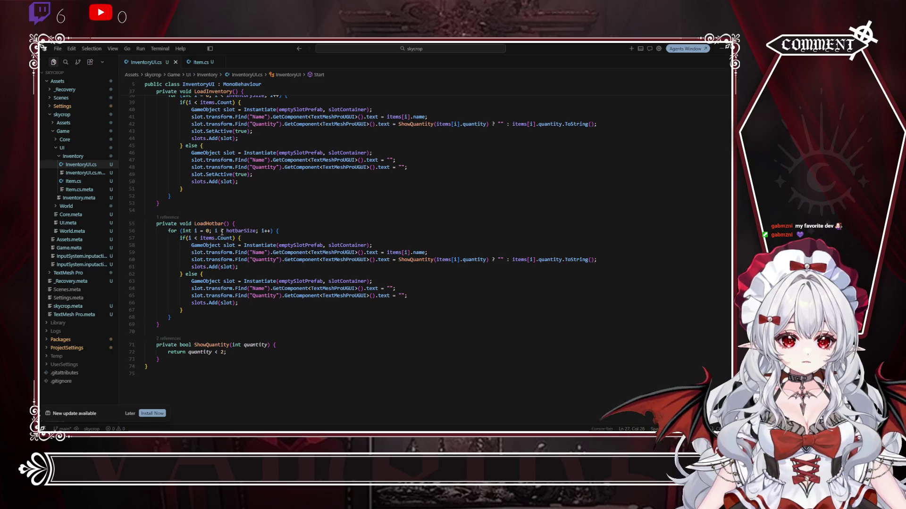
double_click(206, 238)
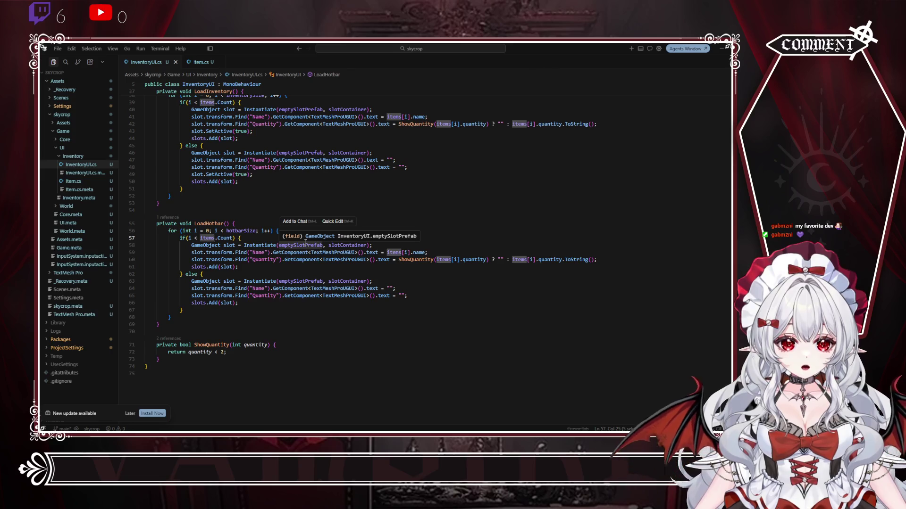
key("ctrl+d")
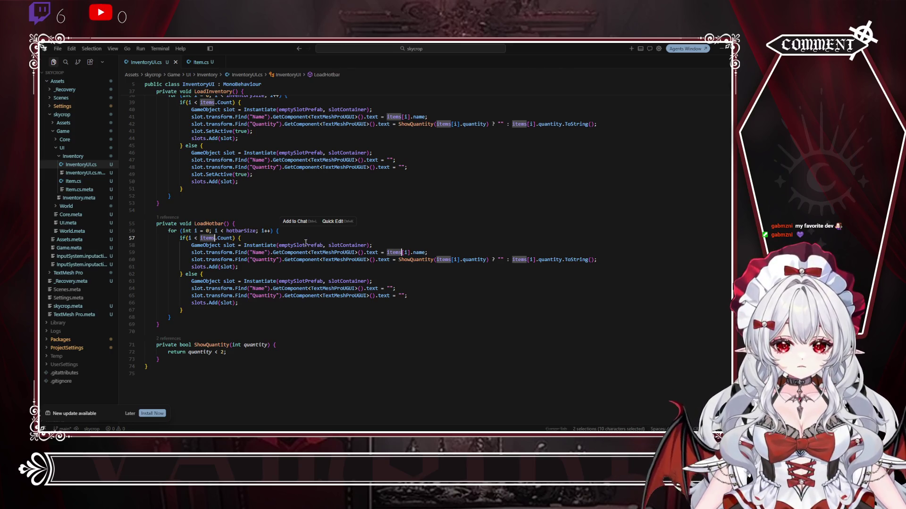
key("ctrl+d")
type("ho")
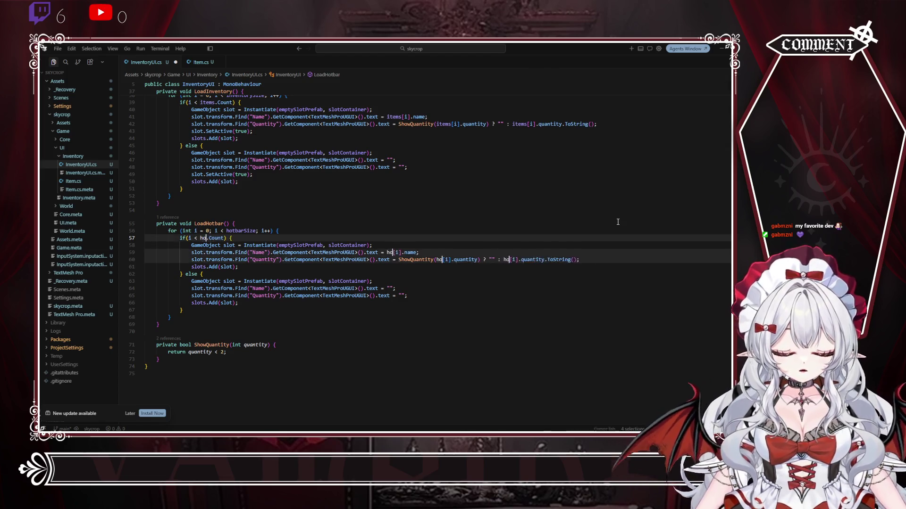
type("tbarItems")
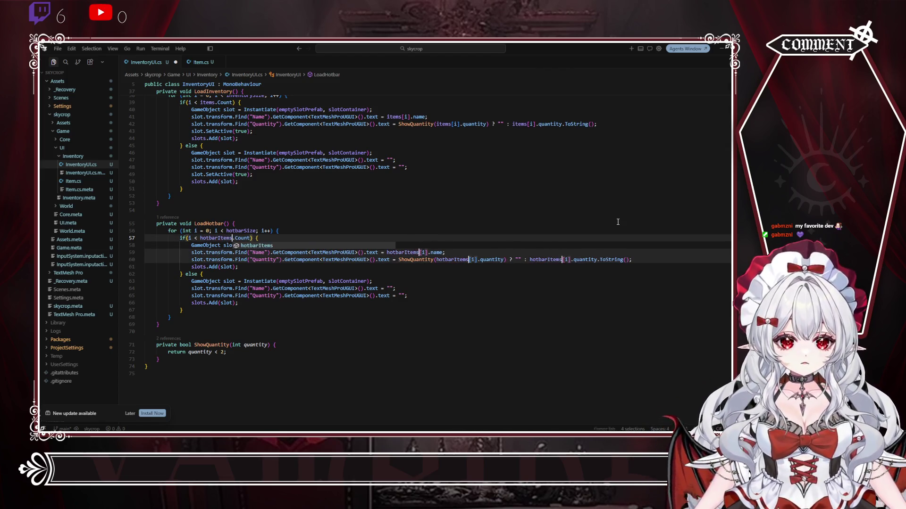
left_click(618, 221)
key("ctrl+s")
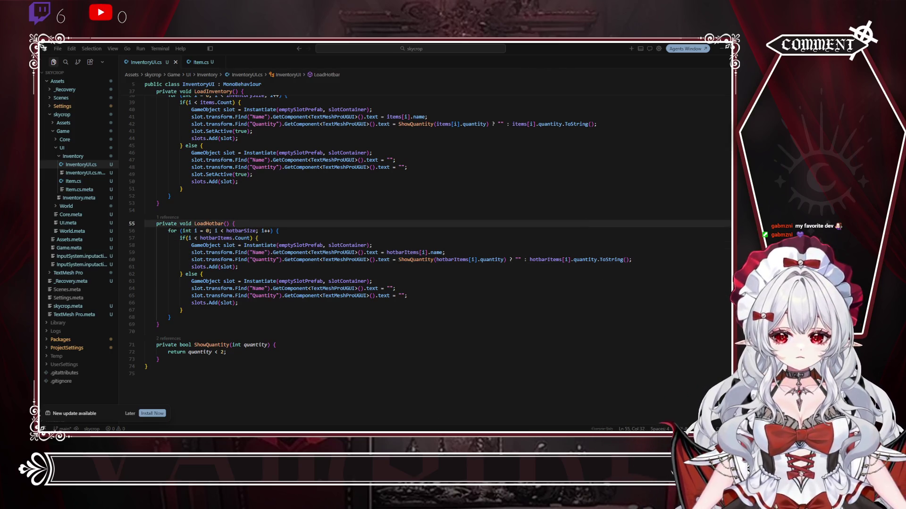
key("alt+Tab")
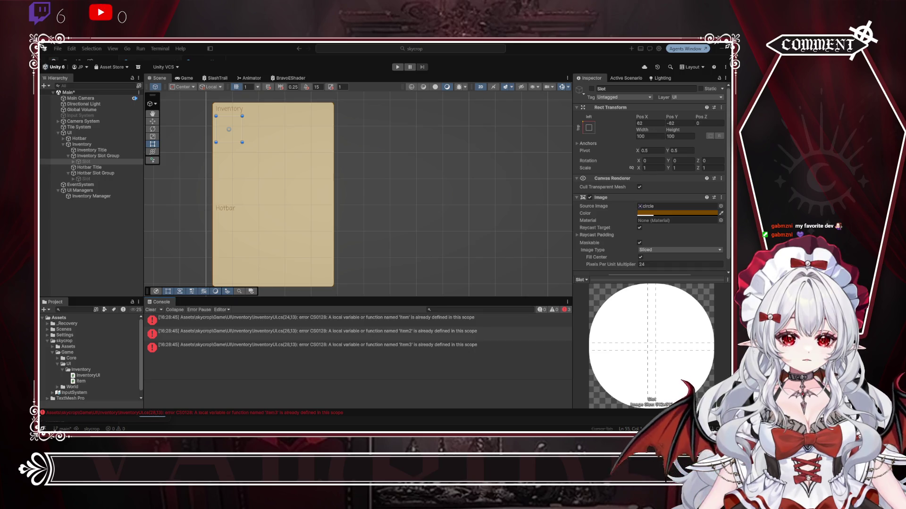
Step: Prefix the item variables on lines 24–29 to make hotbarItem, hotbarItem2 and hotbarItem3
key("alt+Tab")
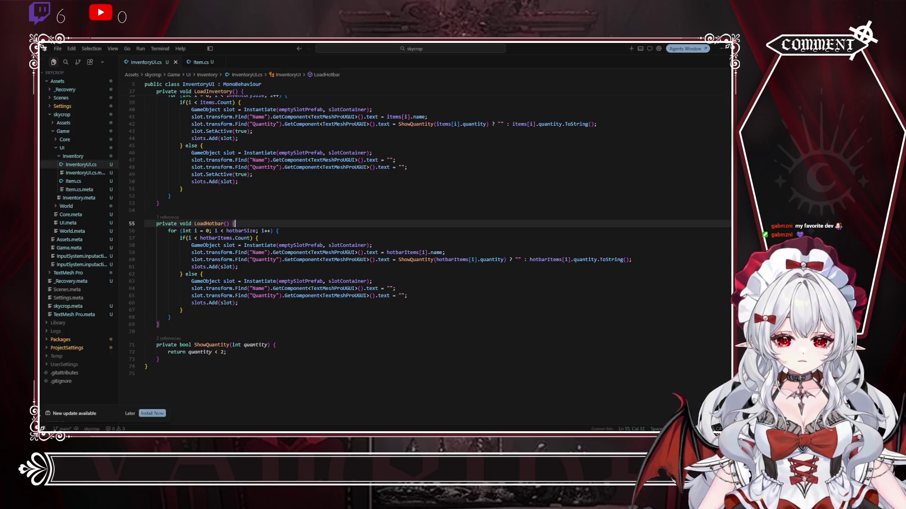
scroll(250, 214, "up", 10)
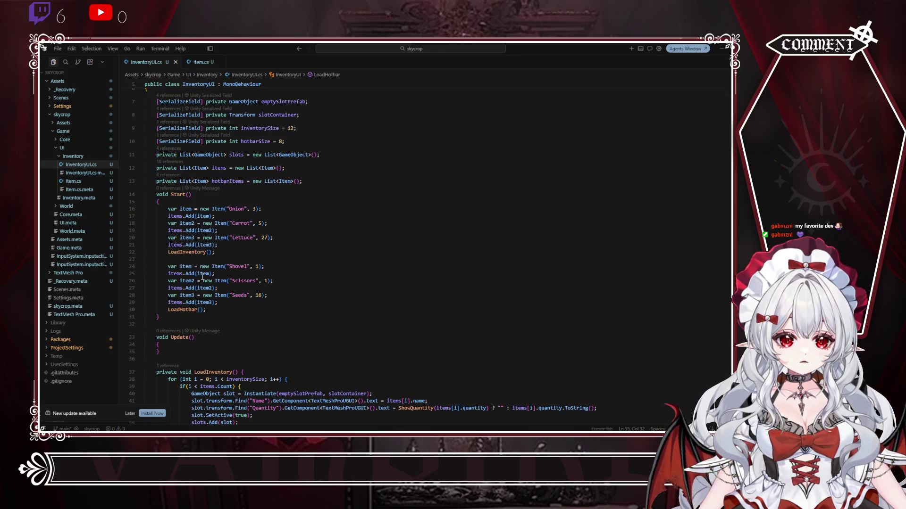
left_click(191, 267)
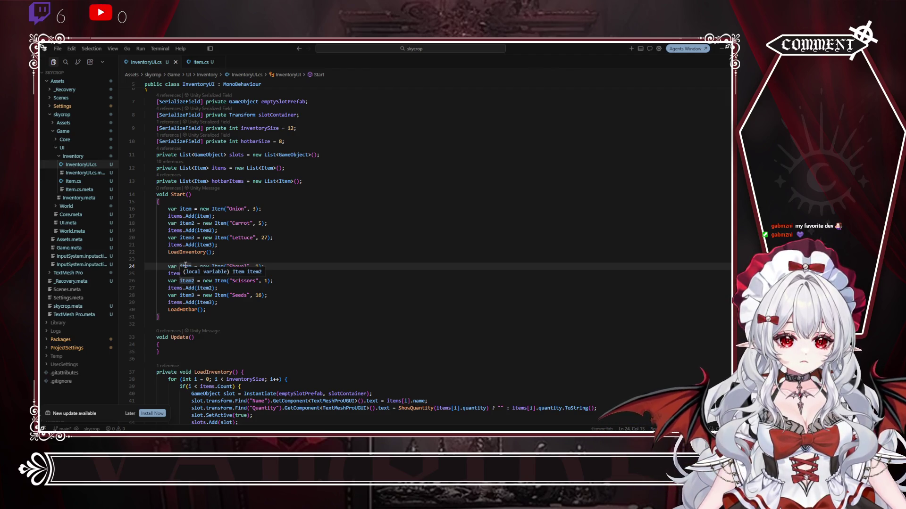
key("Left")
key("Left")
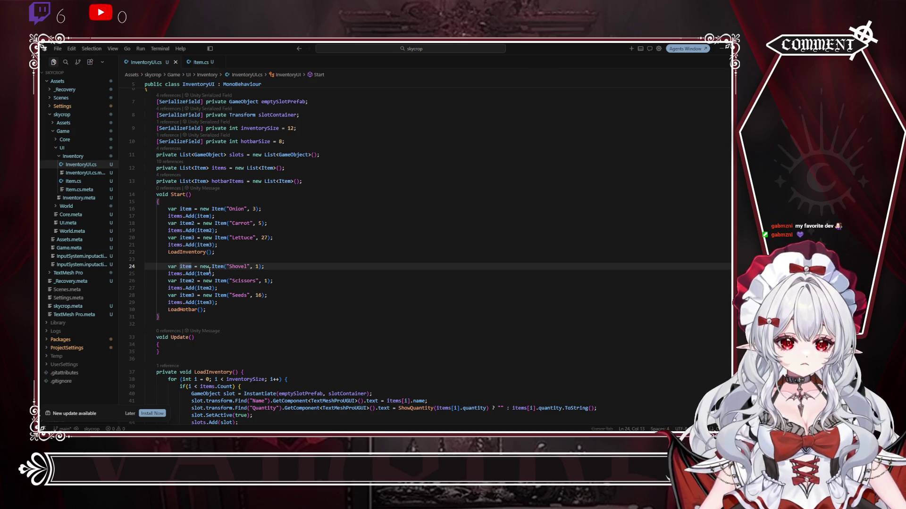
left_click(197, 274, "alt")
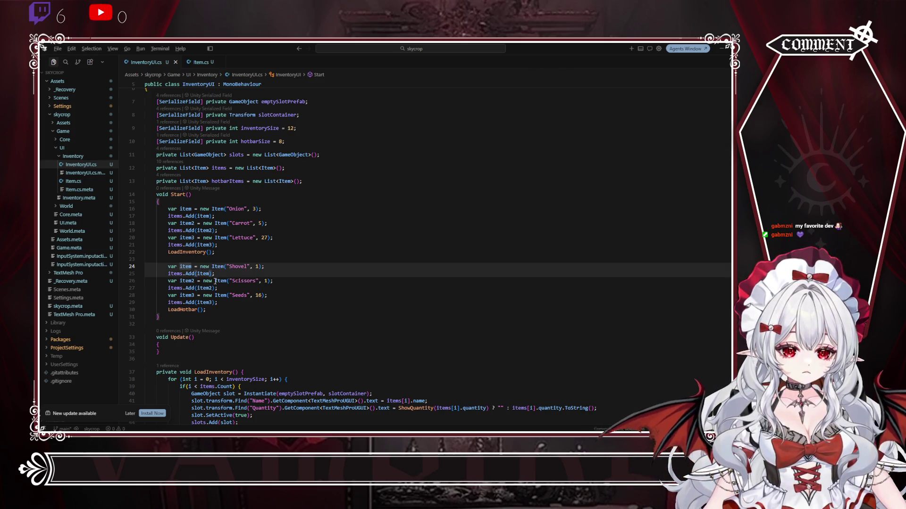
left_click(181, 282, "alt")
left_click(180, 295, "alt")
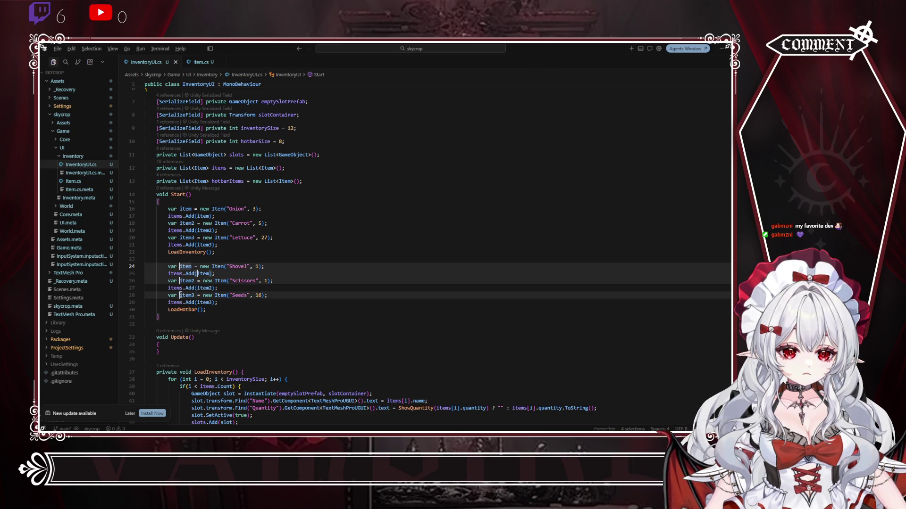
left_click(198, 288, "alt")
left_click(198, 303, "alt")
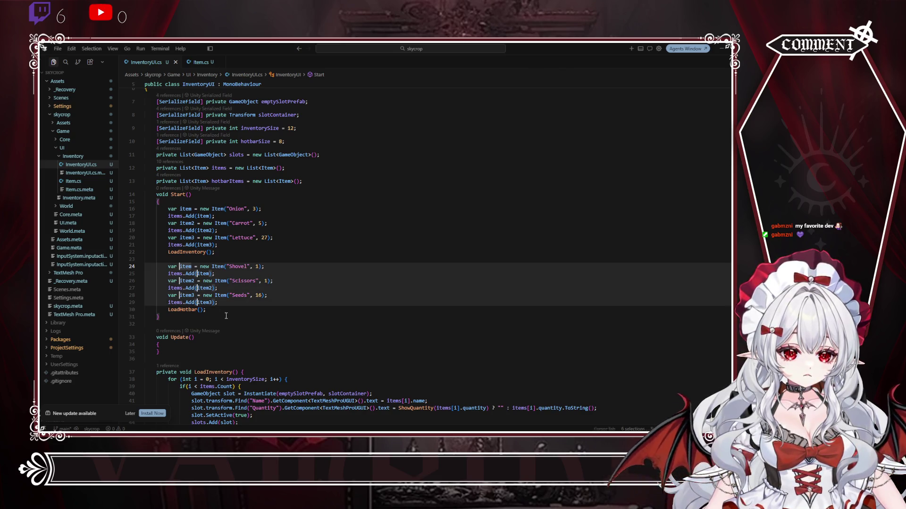
type("hotbar")
key("shift+Right")
type("I")
left_click(341, 198)
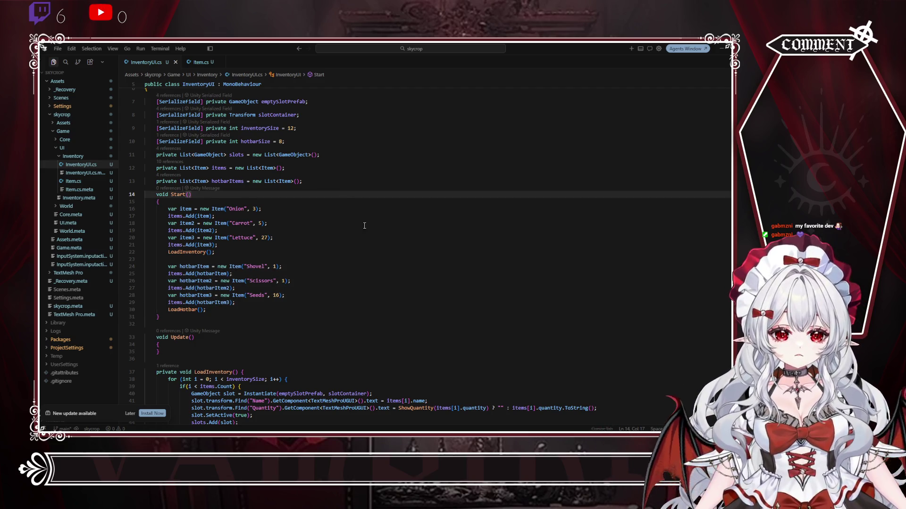
scroll(364, 225, "down", 1)
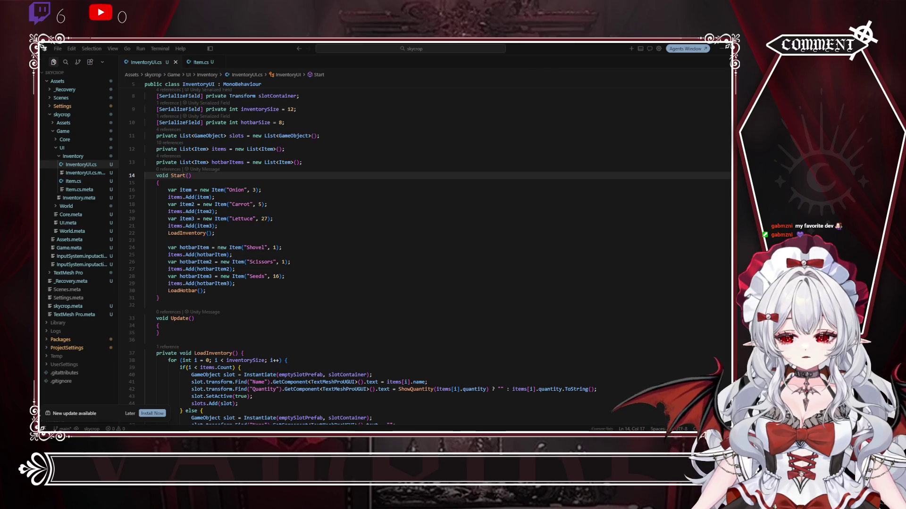
key("alt+Tab")
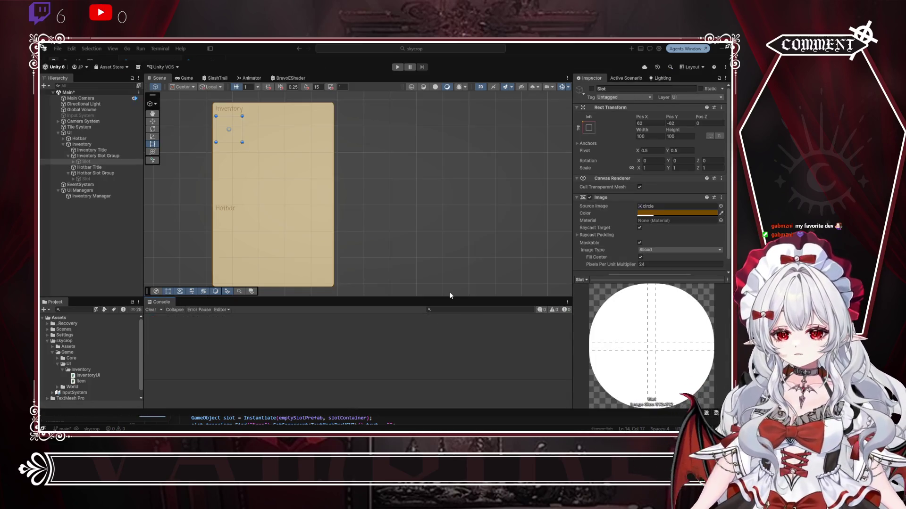
Step: Test-run the scene in play mode, then bring up the 'size list c#' Google search
left_click(397, 67)
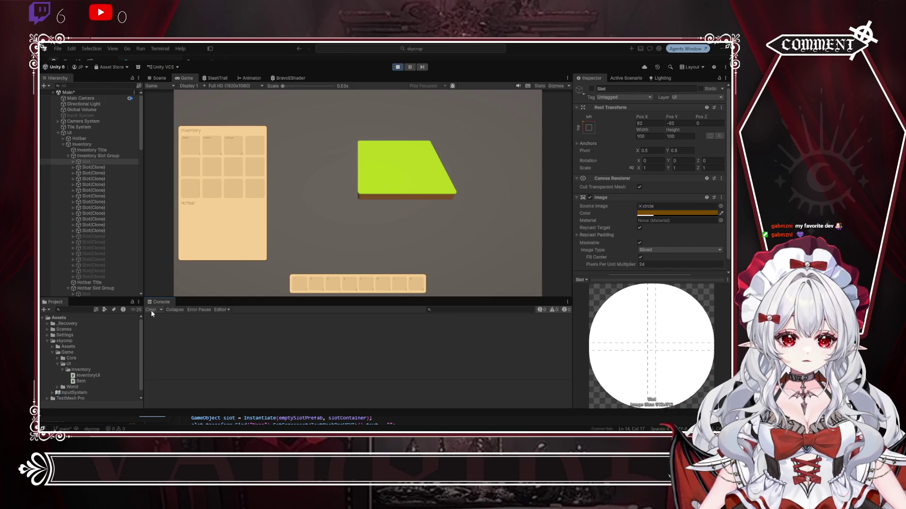
left_click(397, 67)
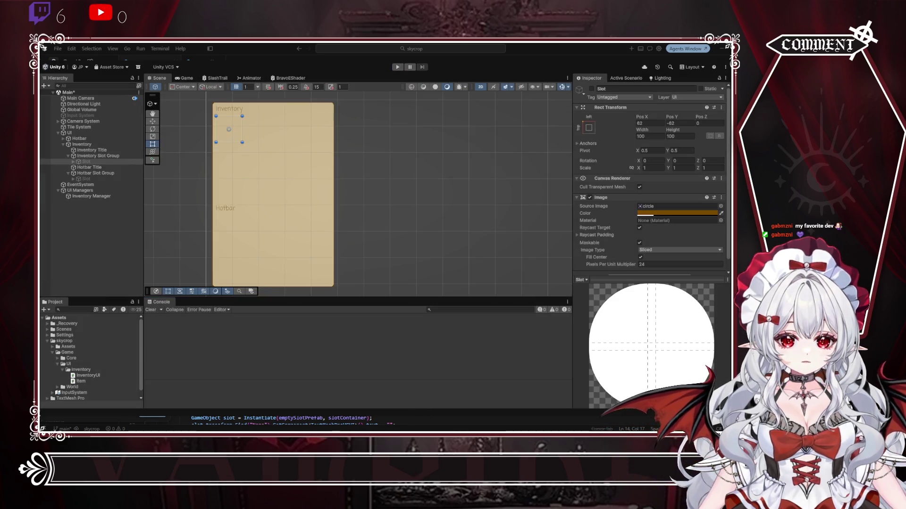
key("alt+Tab")
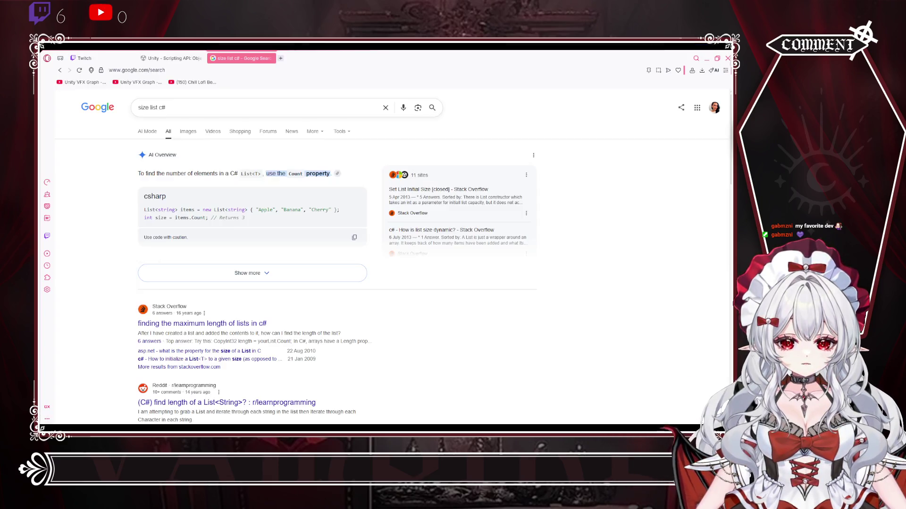
Step: Return to InventoryUI.cs in Cursor and scroll to the Start() method
key("alt+Tab")
scroll(256, 208, "down", 2)
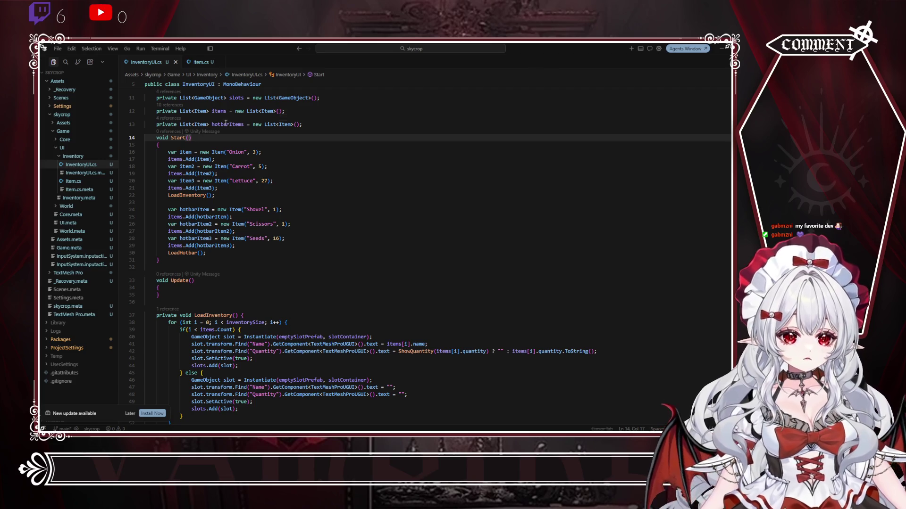
Step: Replace items with hotbarItems where Start() adds the Shovel, Scissors and Seeds items
double_click(173, 217)
key("ctrl+d")
key("ctrl+d")
type("hotbarItems")
left_click(330, 218)
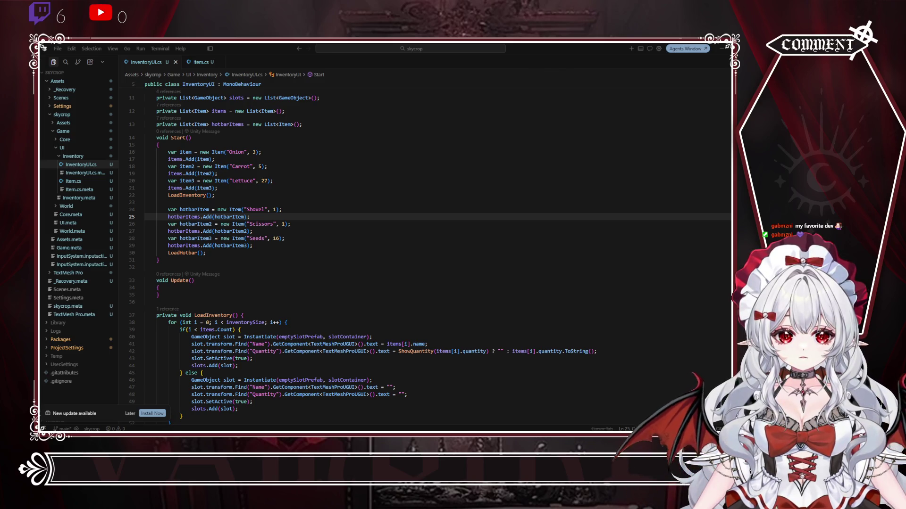
key("alt+Tab")
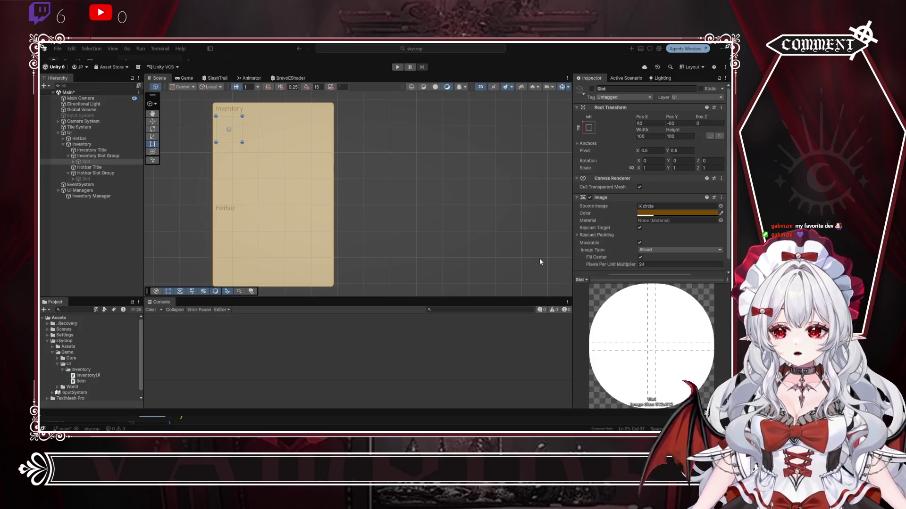
Step: Test-run the scene for the hotbar items, then inspect the Inventory Manager's settings
left_click(398, 67)
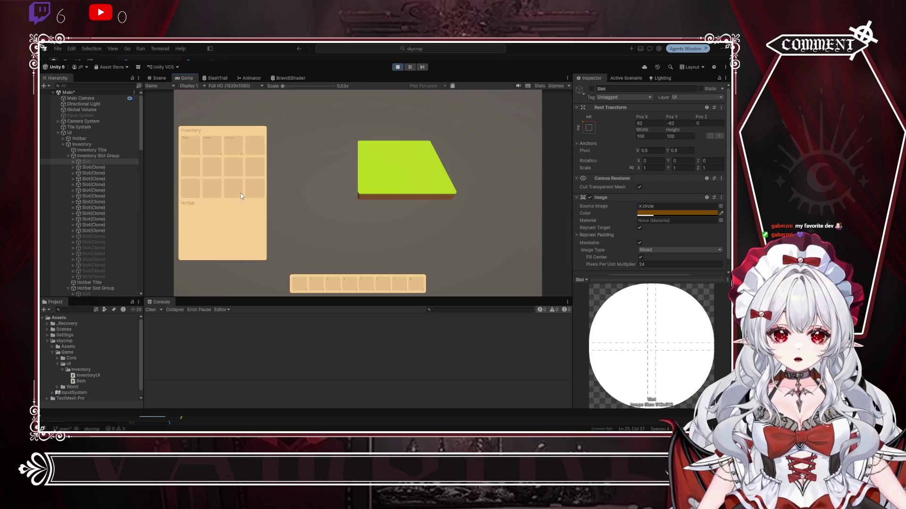
left_click(397, 67)
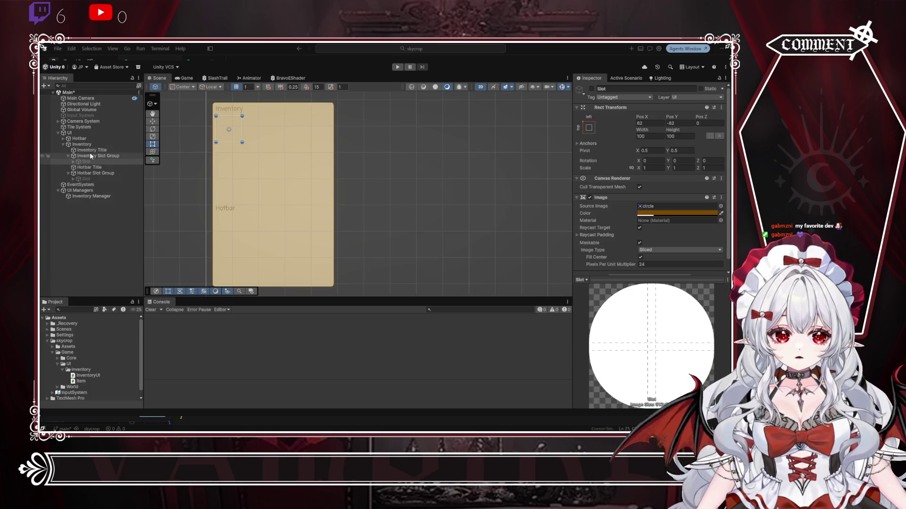
left_click(69, 172)
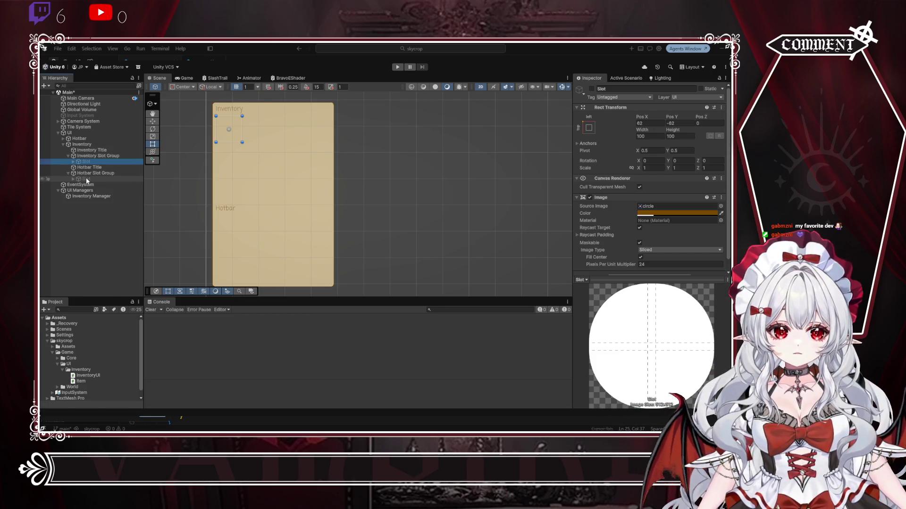
left_click(89, 195)
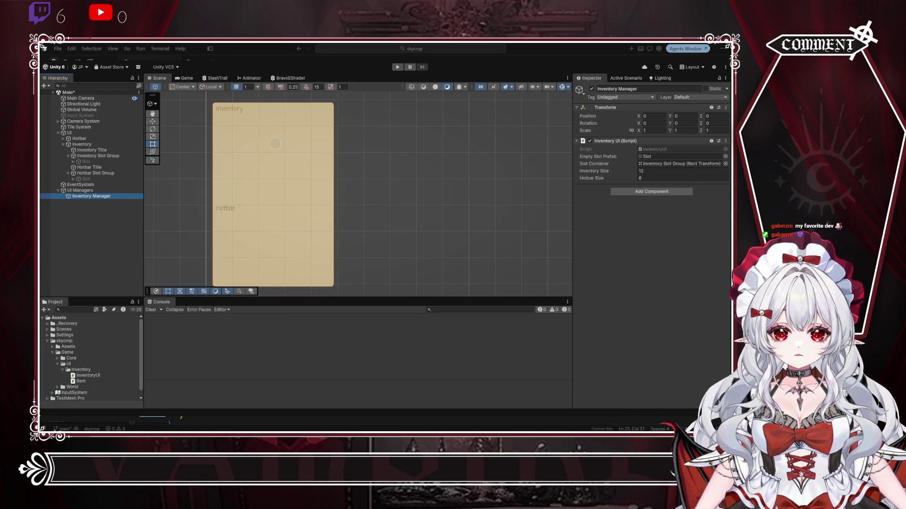
Step: Paste a copy of the emptySlotPrefab serialized field after inventorySize in InventoryUI.cs
key("alt+Tab")
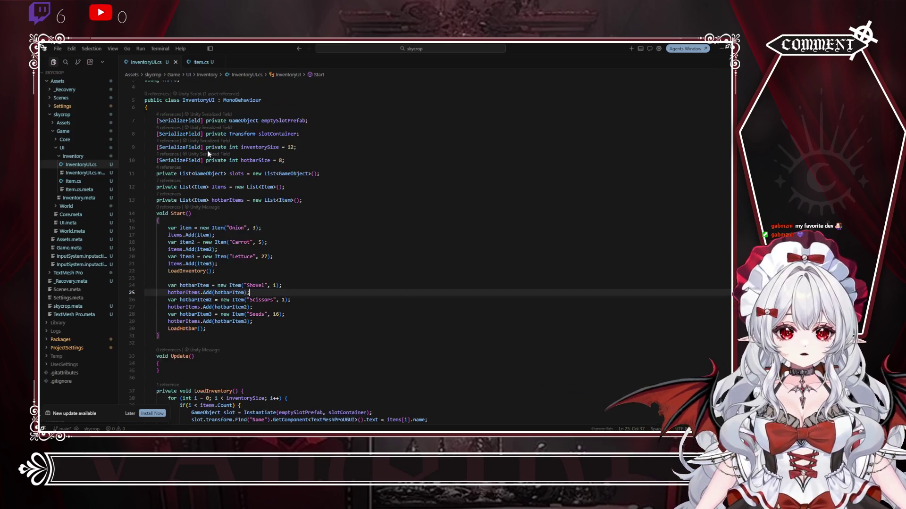
left_click(295, 161)
key("Return")
type("[SerializeField] private GameObject emptySlotPrefab;")
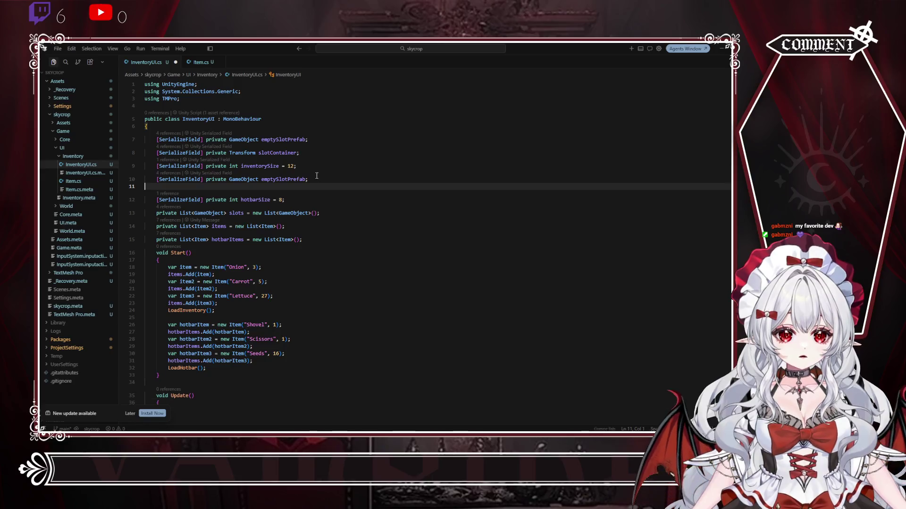
Step: Duplicate the slotContainer field declaration and rename the copy to hotbarSlotContainer
left_click_drag(299, 152, 156, 153)
key("ctrl+c")
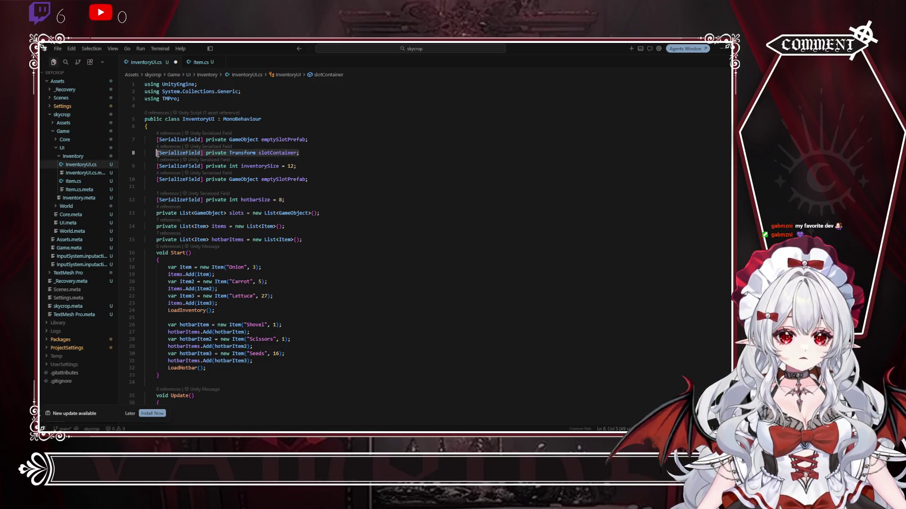
left_click(307, 188)
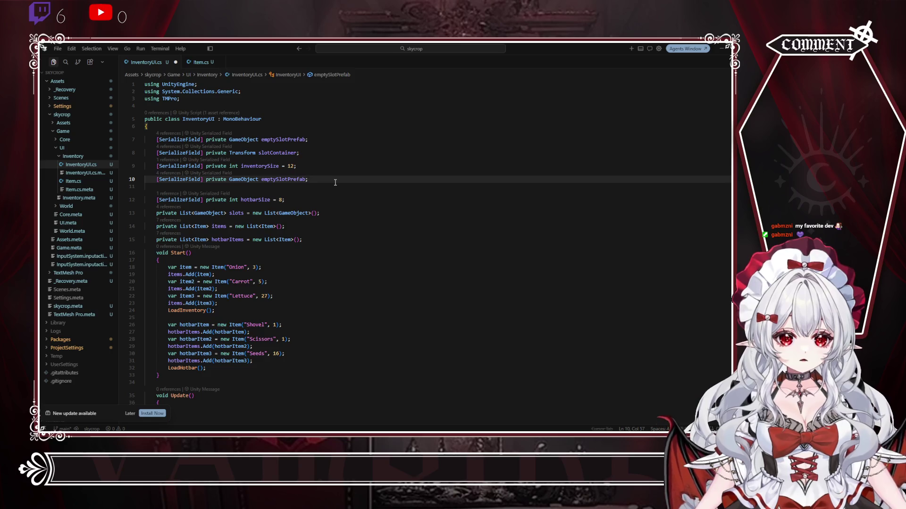
key("ctrl+v")
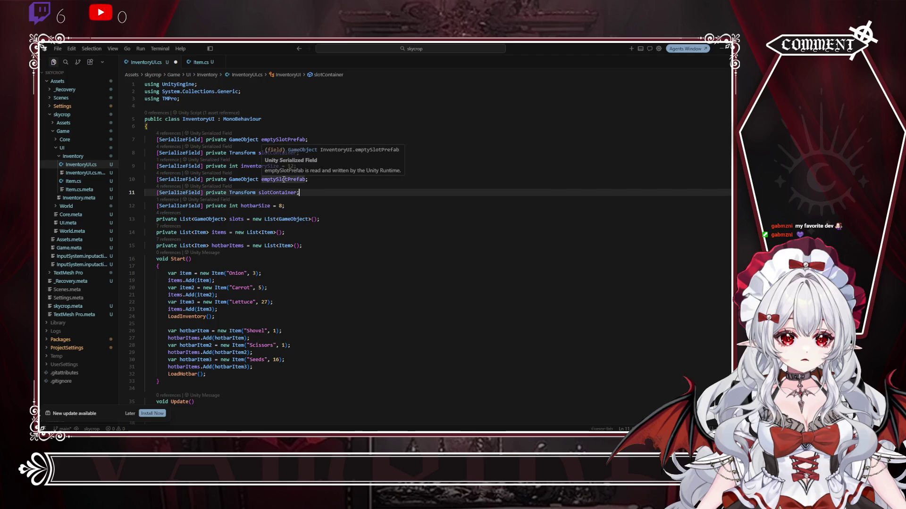
left_click(303, 179)
left_click_drag(315, 180, 310, 170)
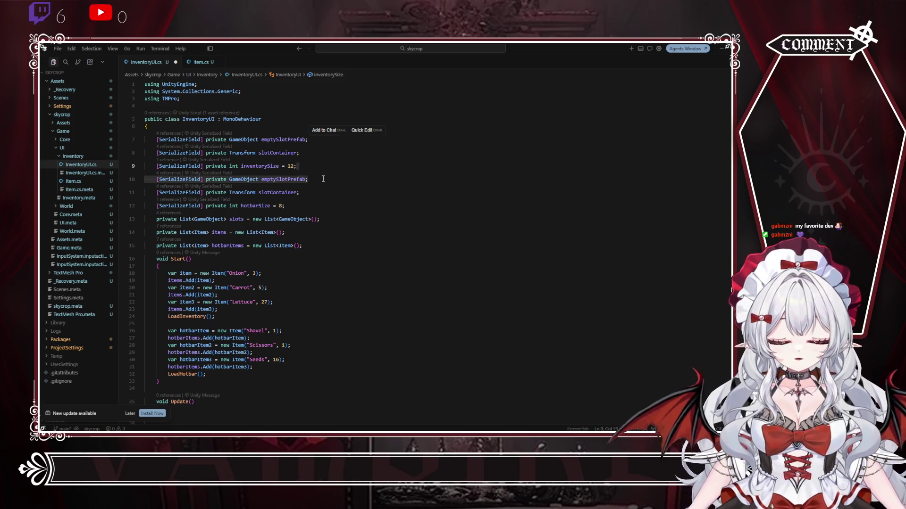
mouse_move(261, 180)
left_mouse_down()
mouse_move(313, 179)
mouse_move(313, 170)
left_mouse_up()
key("BackSpace")
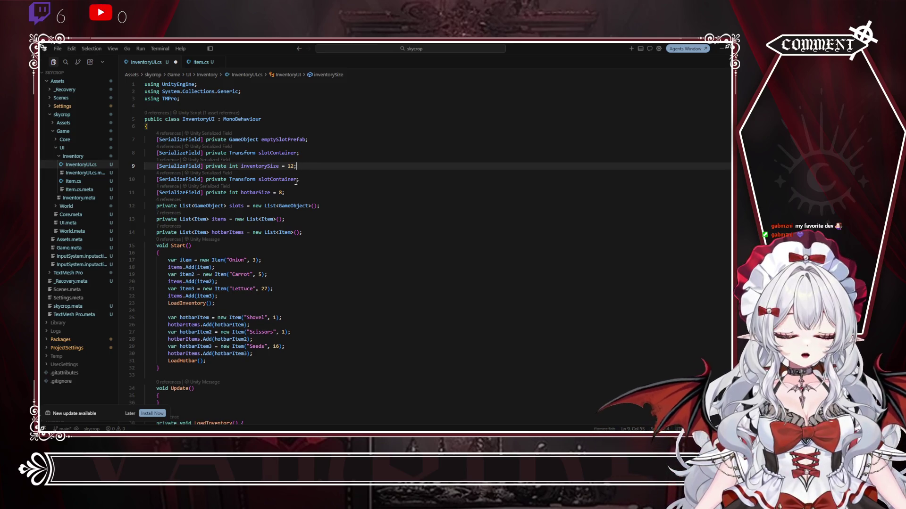
left_click(269, 180)
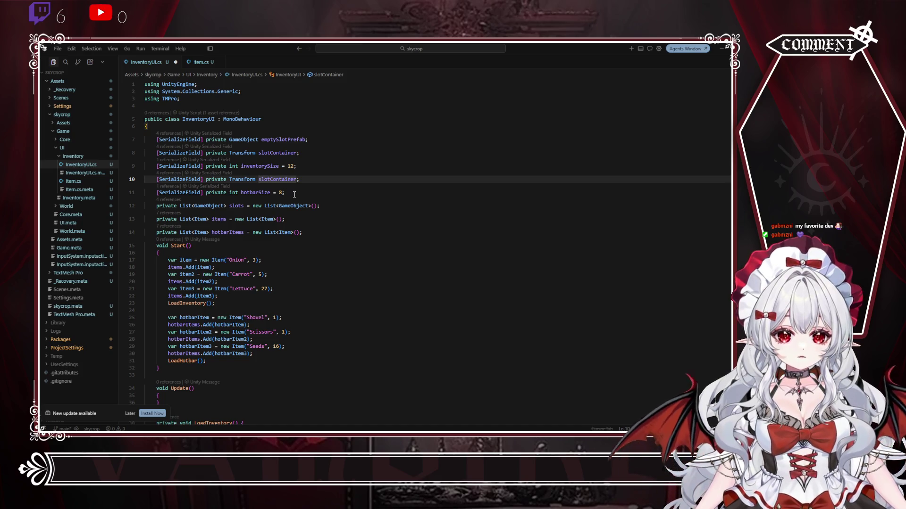
key("BackSpace")
type("hotbarS")
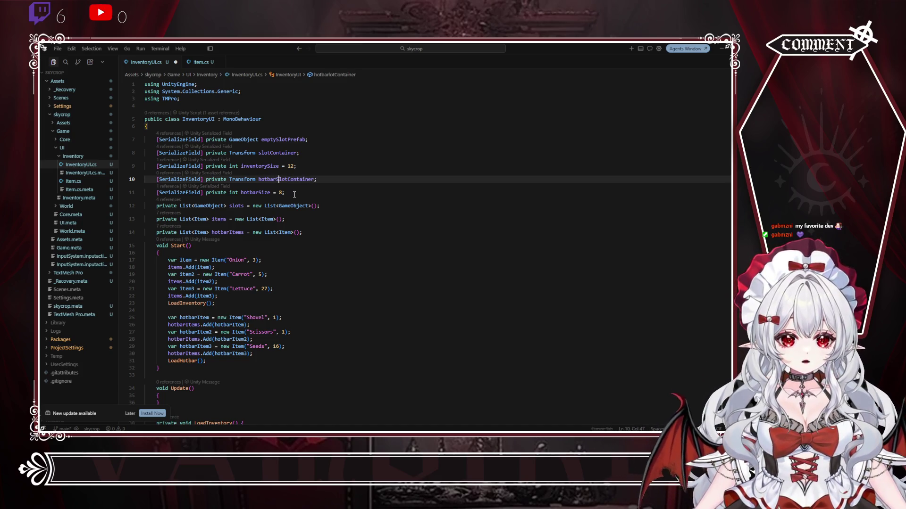
Step: Swap slotContainer for hotbarSlotContainer in both LoadHotbar Instantiate calls, then return to Unity
double_click(291, 179)
key("ctrl+c")
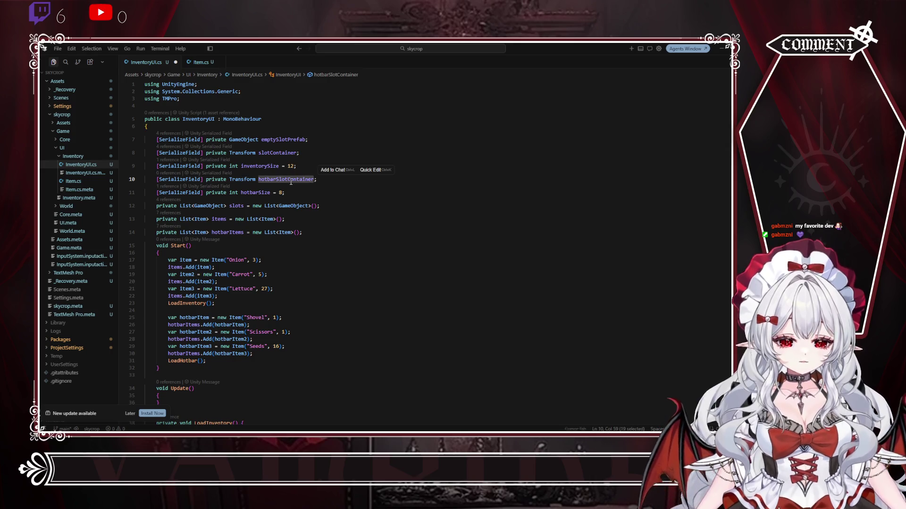
scroll(291, 182, "down", 10)
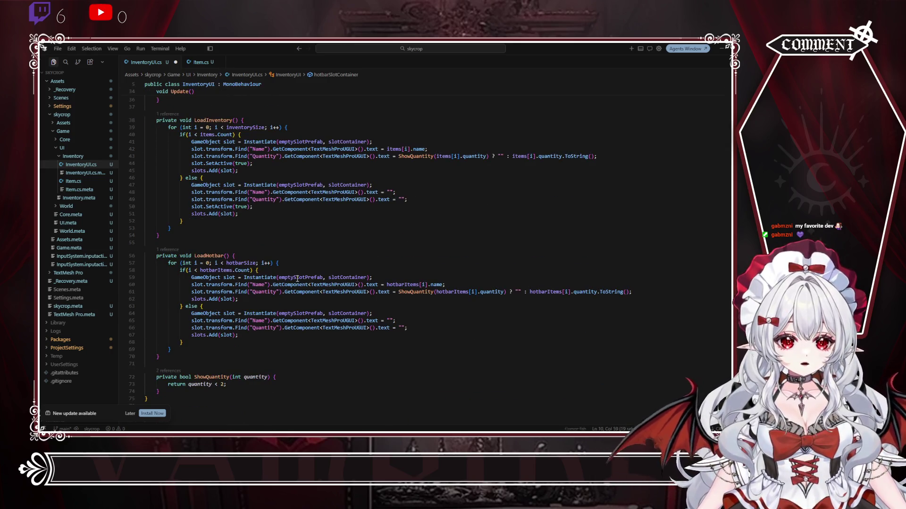
mouse_move(290, 277)
double_click(355, 277)
key("ctrl+v")
triple_click(345, 313)
key("ctrl+v")
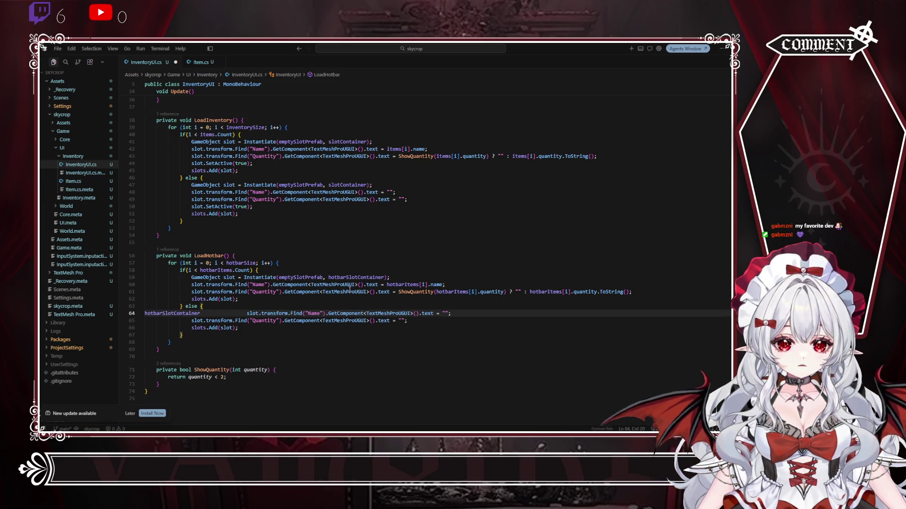
key("ctrl+z")
double_click(338, 313)
key("ctrl+v")
left_click(382, 241)
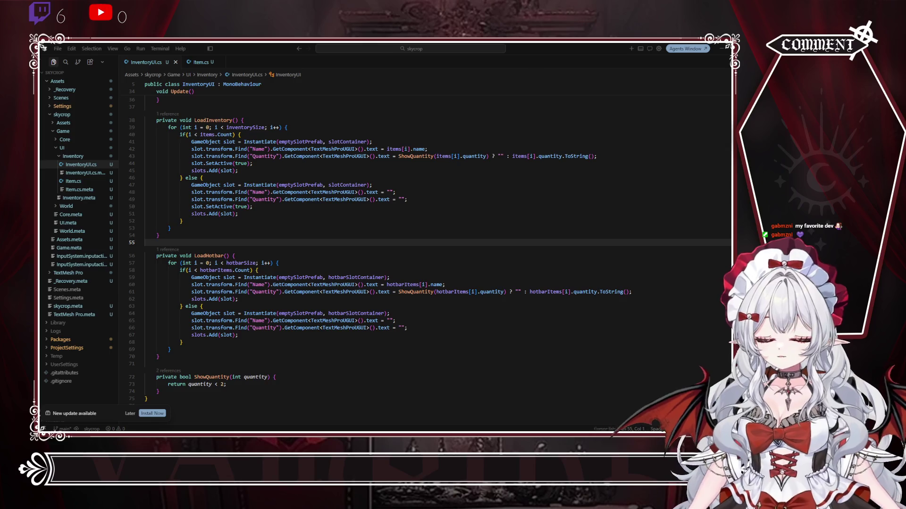
key("alt+Tab")
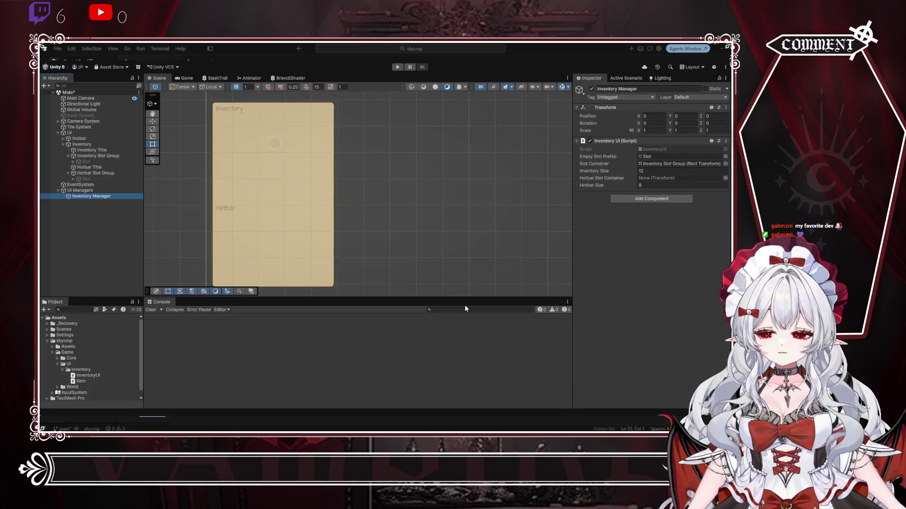
Step: Set Inventory Manager's Hotbar Slot Container to Hotbar Slot Group and play-test the spawned hotbar slots
left_click(397, 67)
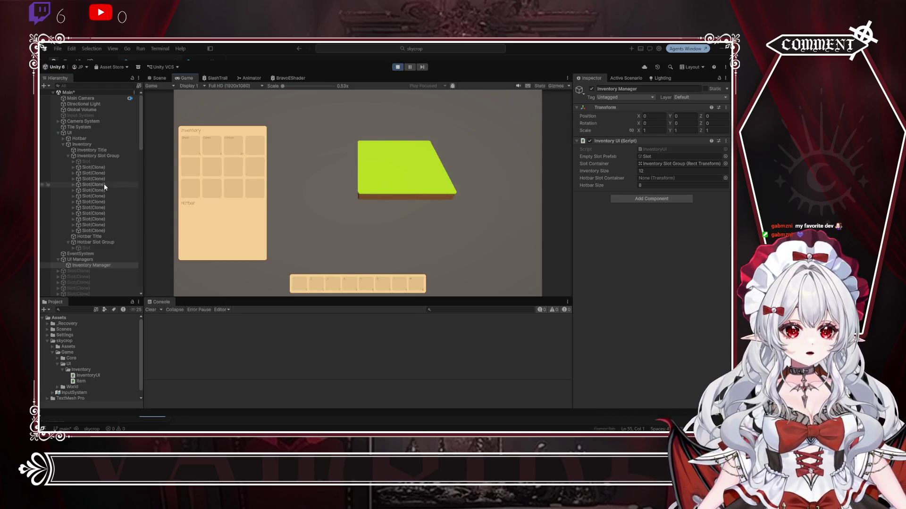
left_click(397, 67)
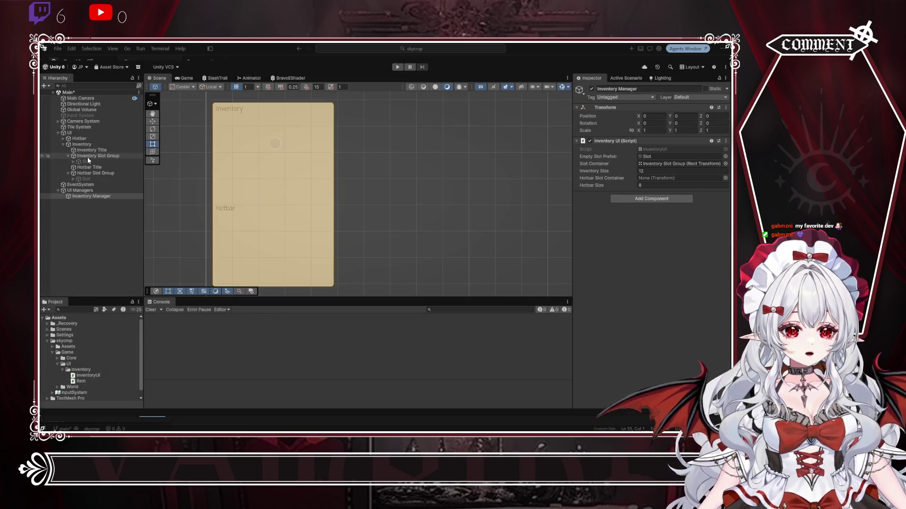
left_click(80, 196)
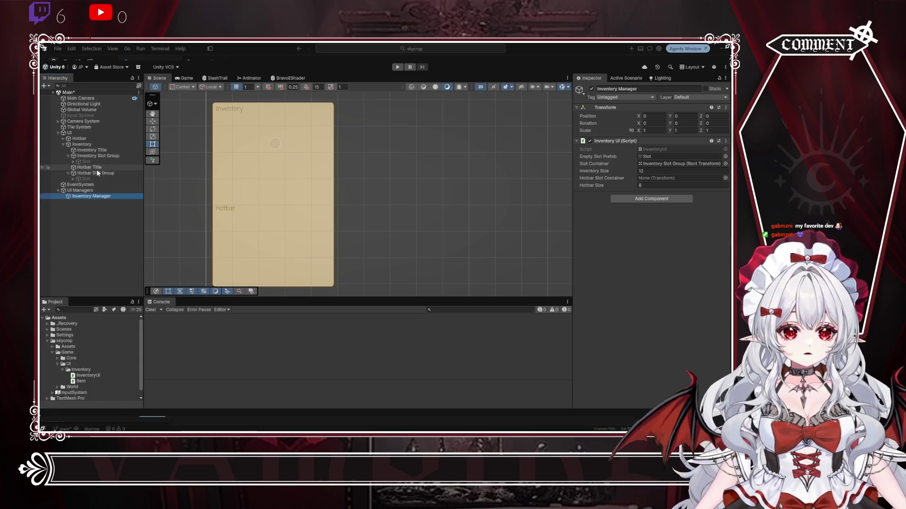
left_click(681, 158)
left_click(667, 178)
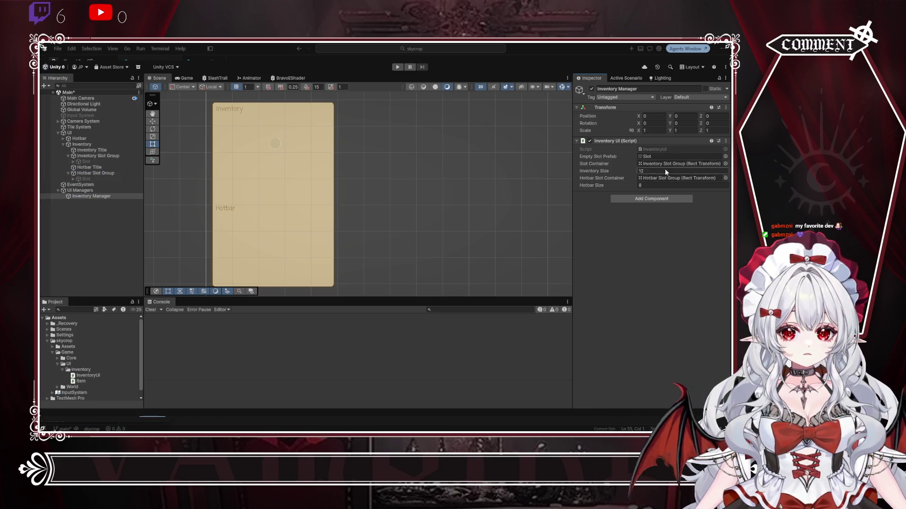
left_click(397, 66)
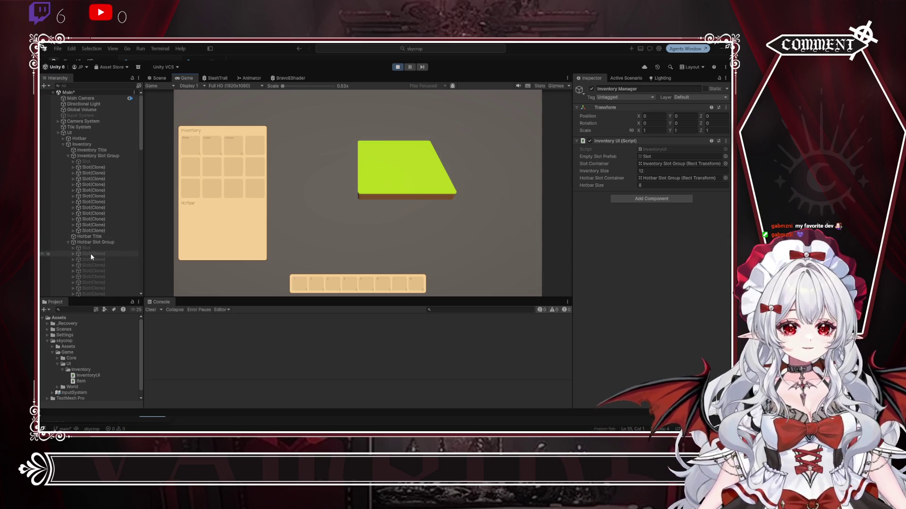
left_click(397, 68)
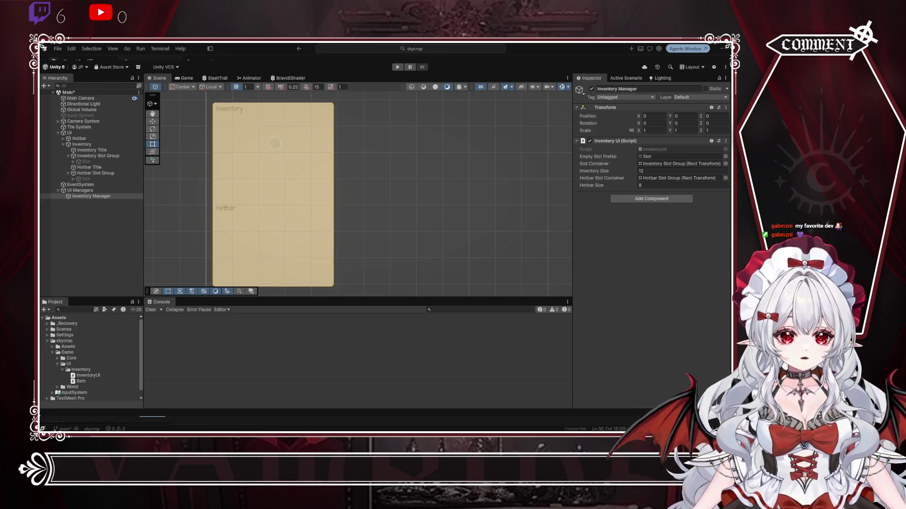
key("shift+Left")
key("ctrl+v")
key("ctrl+d")
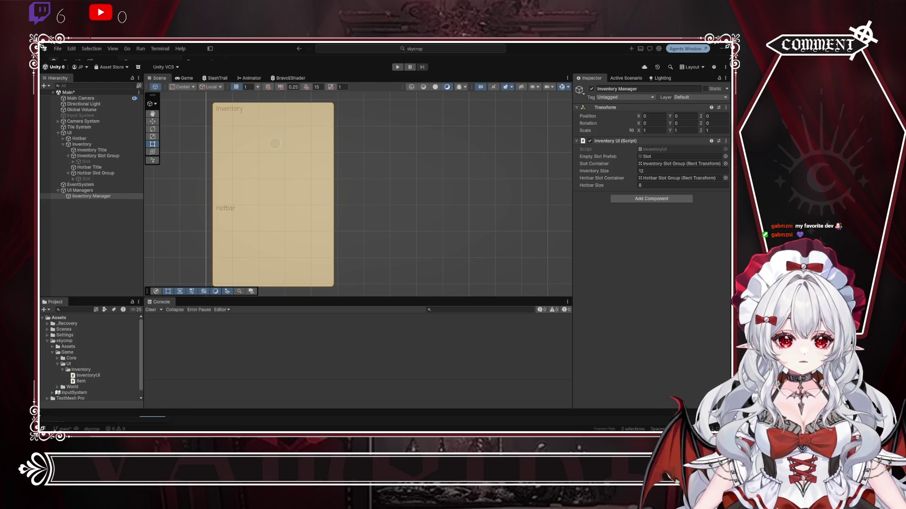
key("Escape")
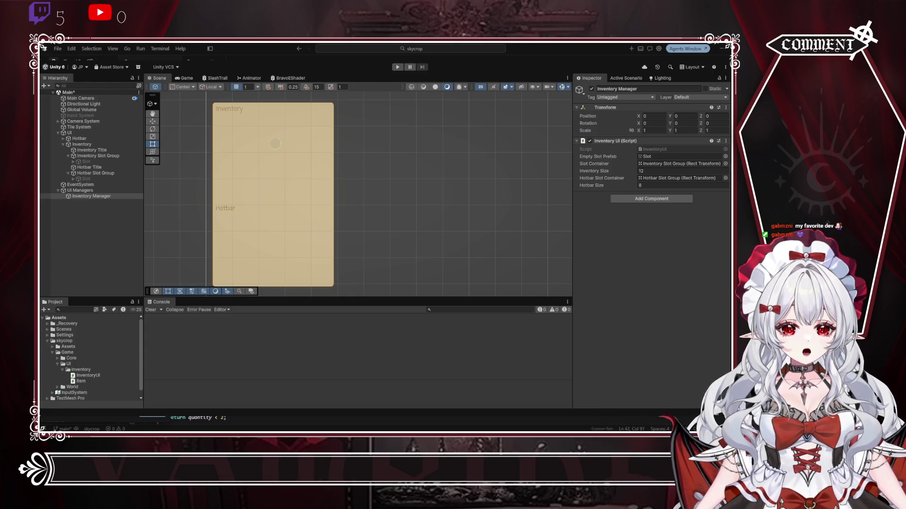
key("shift+Down")
key("shift+Down")
key("shift+Down")
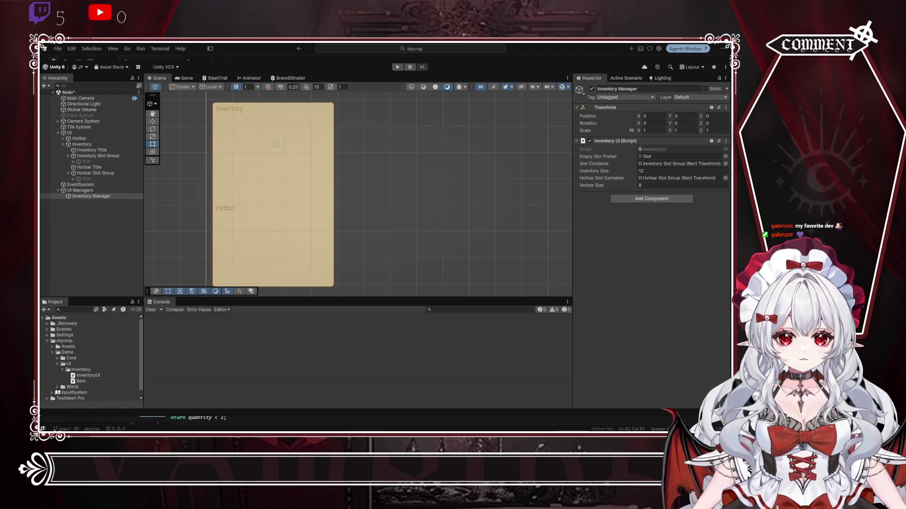
left_click(183, 418)
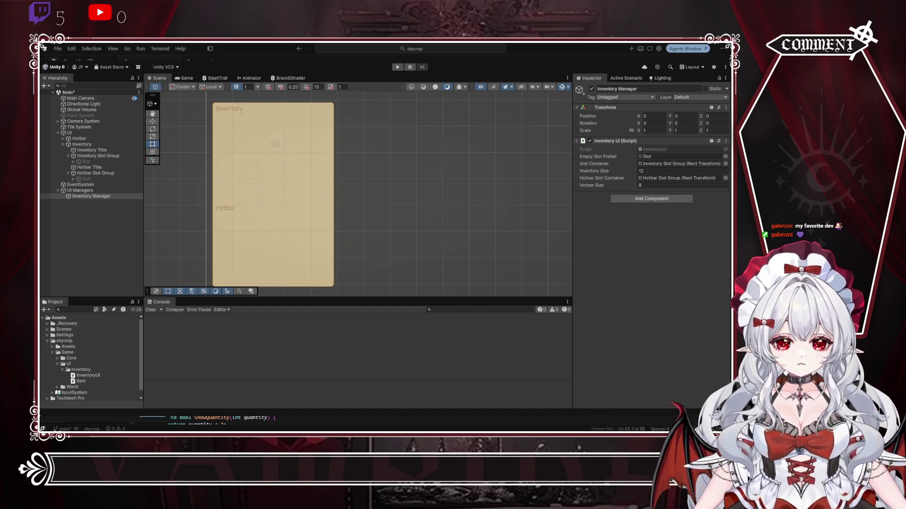
key("shift+alt+Right")
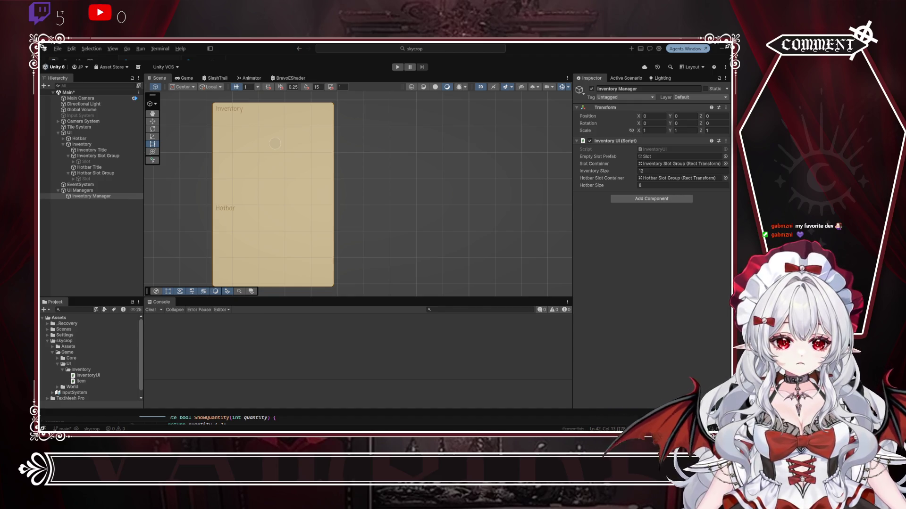
key("ctrl+v")
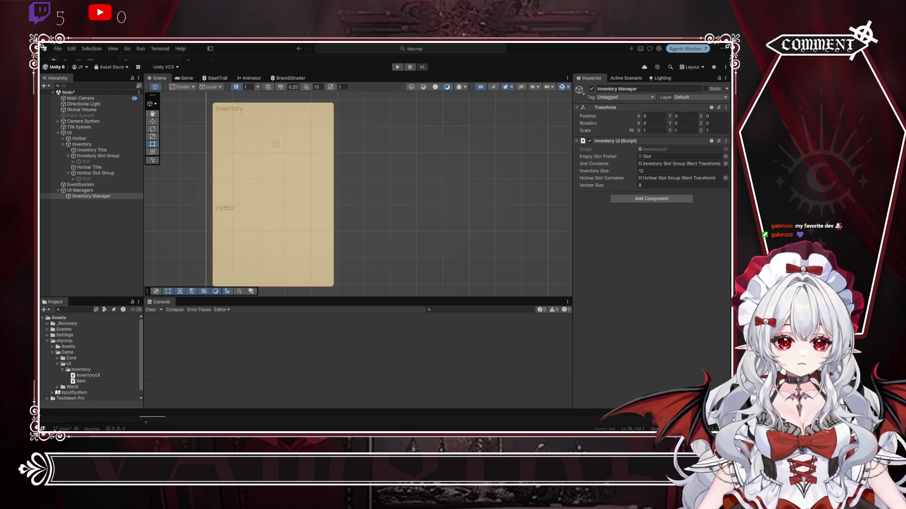
left_click(180, 418)
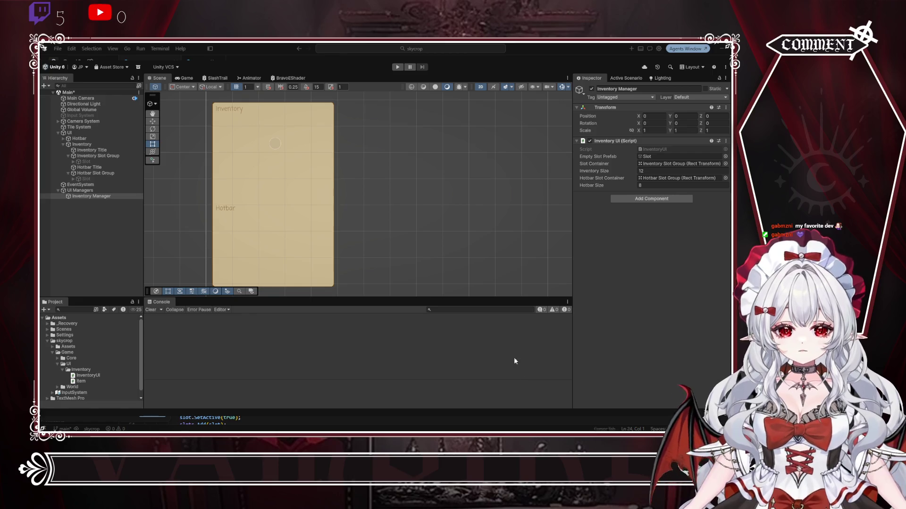
left_click(397, 67)
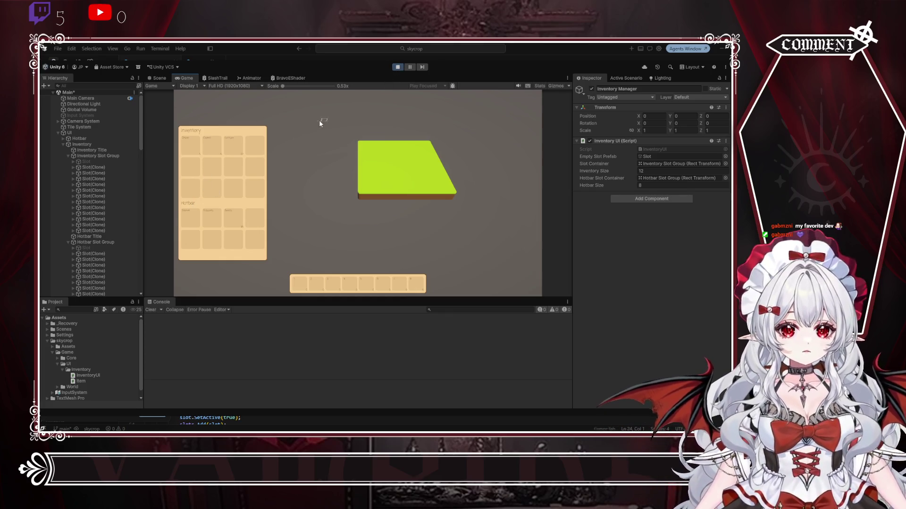
left_click_drag(284, 86, 279, 87)
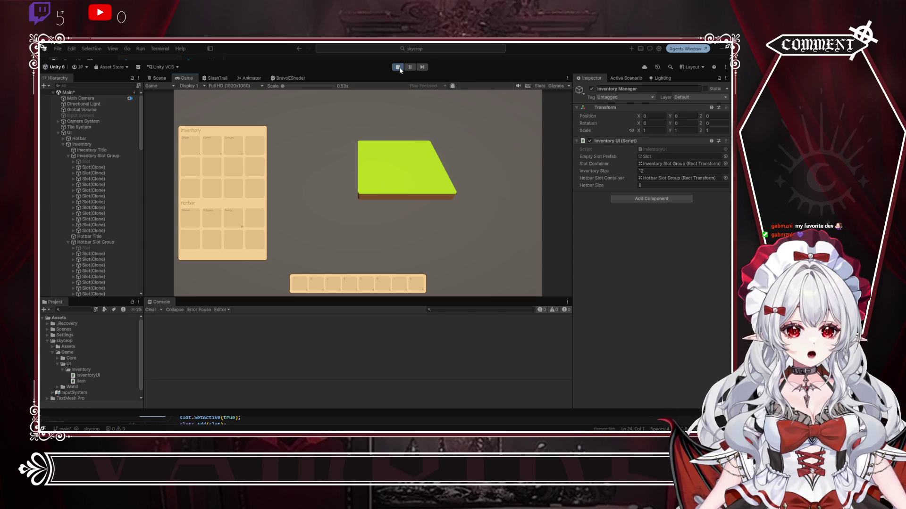
left_click(397, 67)
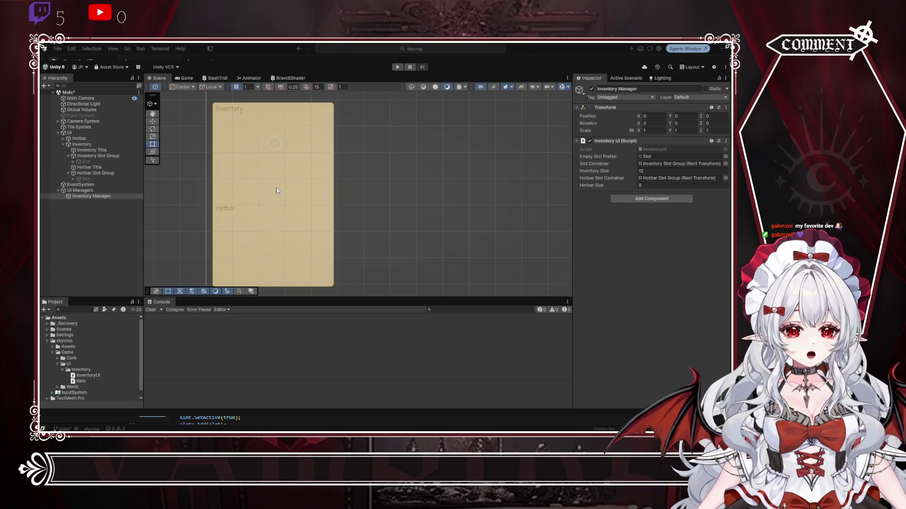
Step: Frame the Inventory panel, shorten it from its bottom edge, and check it in Play mode
left_click(78, 134)
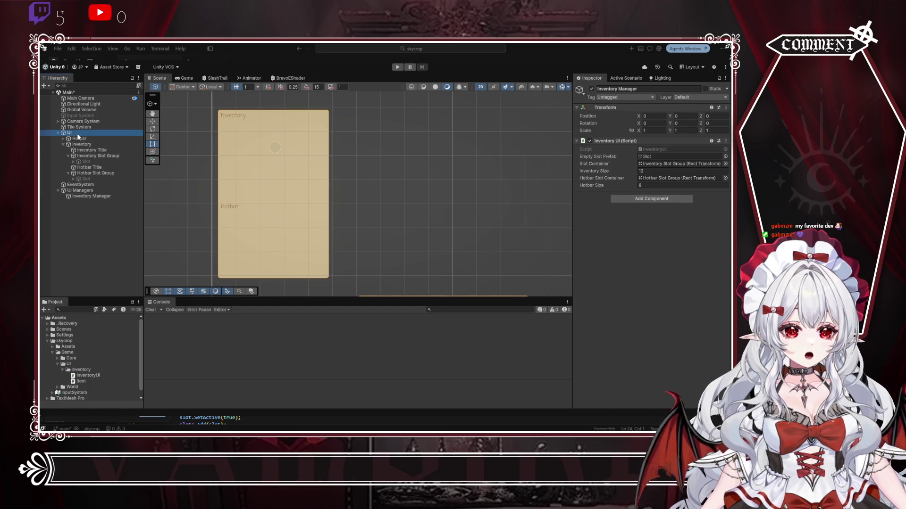
left_click(81, 144)
left_click_drag(357, 283, 251, 163)
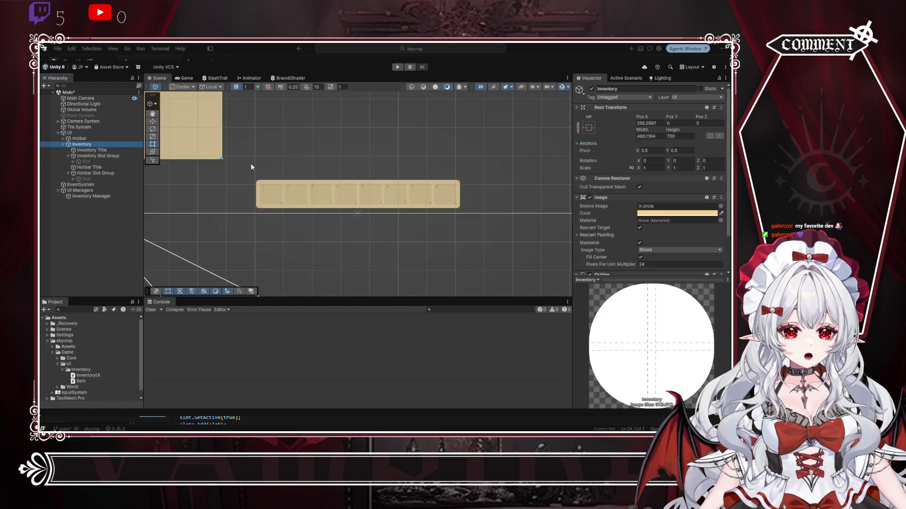
key("f")
scroll(371, 231, "down", 1)
left_click_drag(307, 278, 308, 262)
left_click(398, 67)
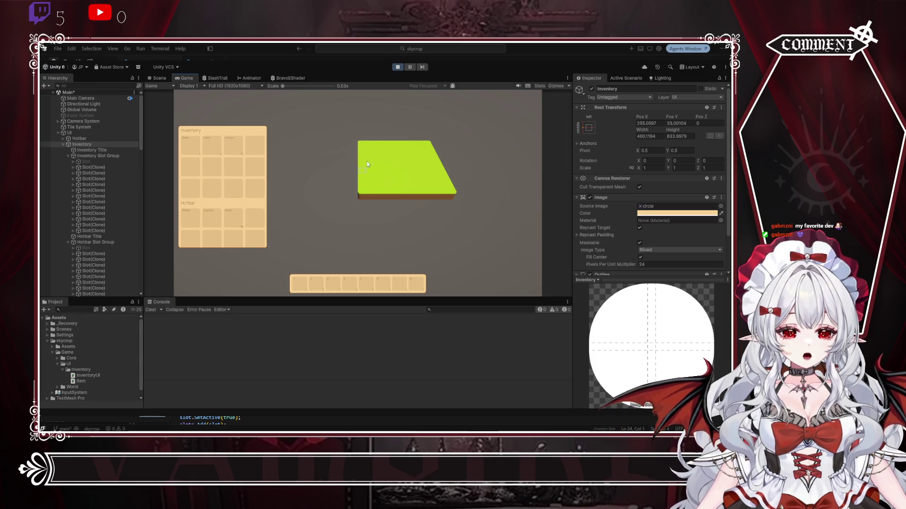
key("ctrl+p")
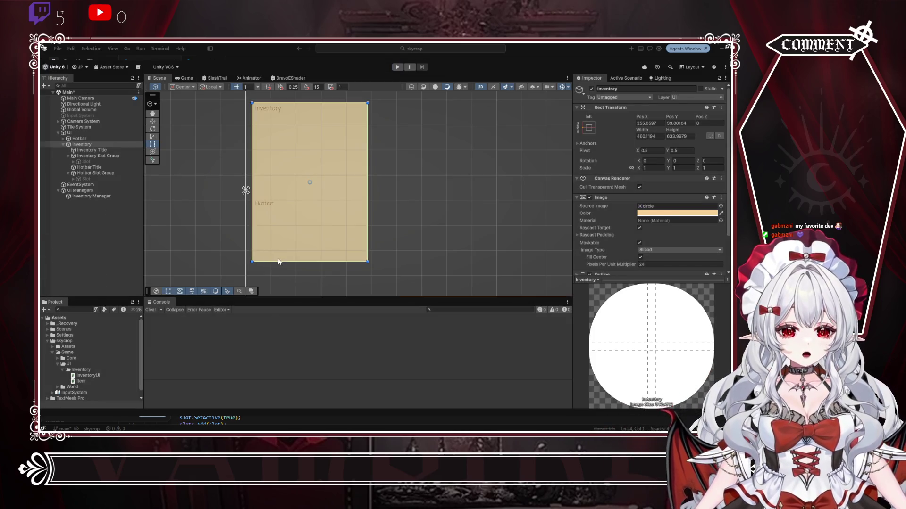
Step: Extend the panel's bottom slightly to height 655.5204, retest, and save the Main scene
left_click_drag(276, 261, 276, 267)
left_click(394, 67)
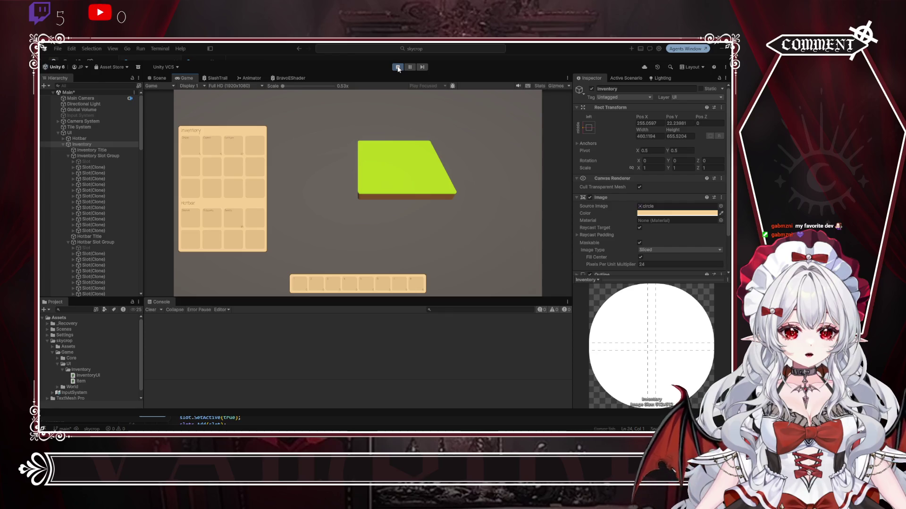
left_click(399, 69)
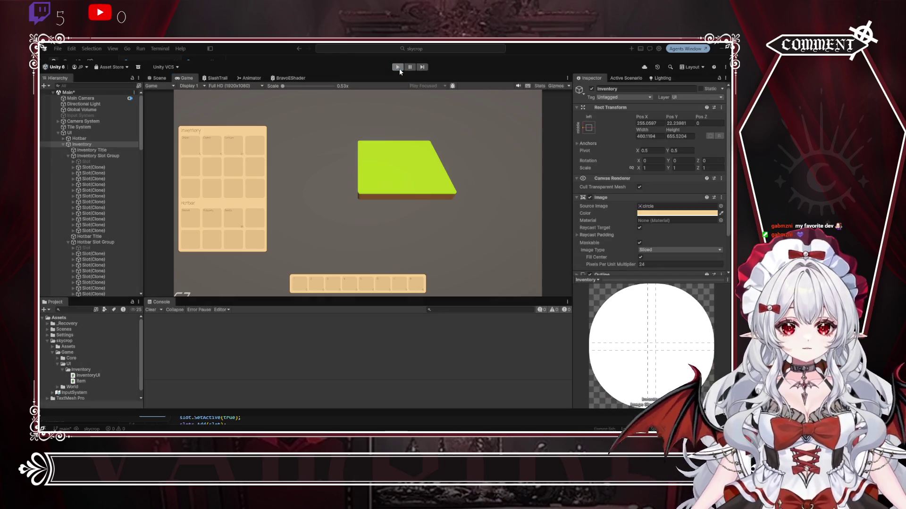
key("ctrl+s")
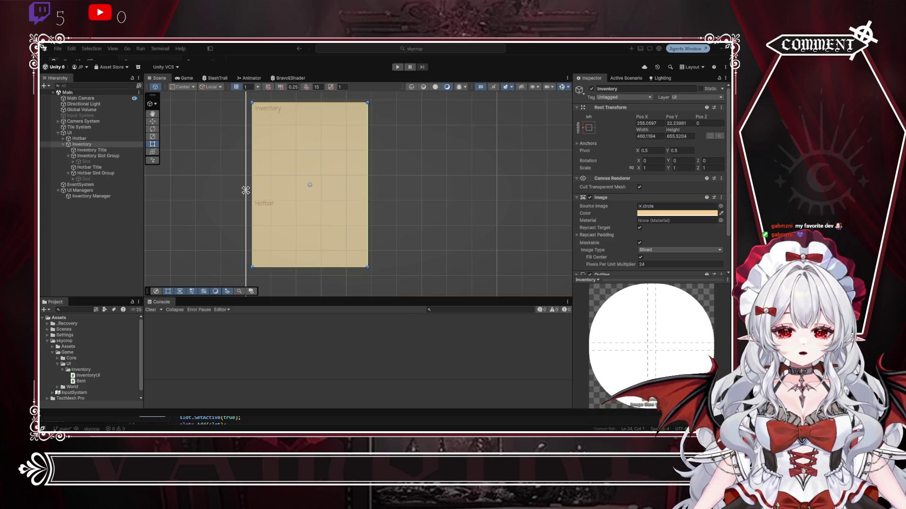
key("alt+Tab")
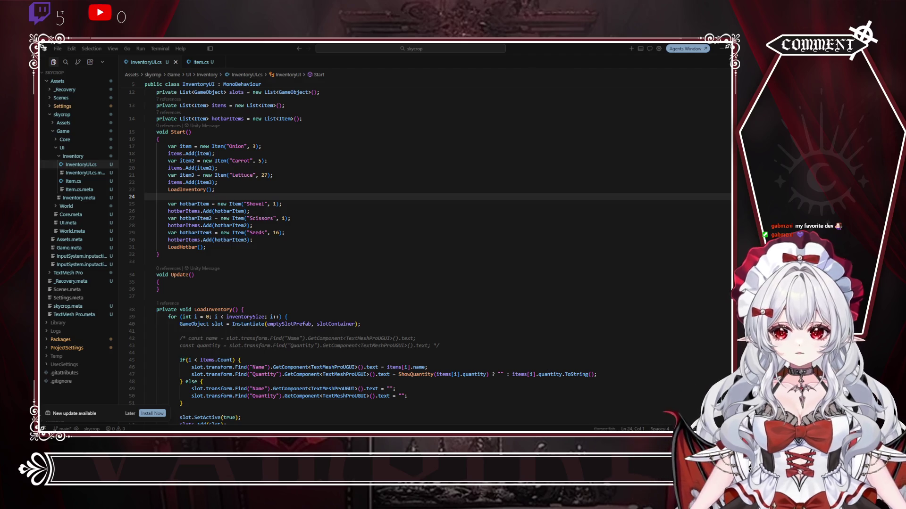